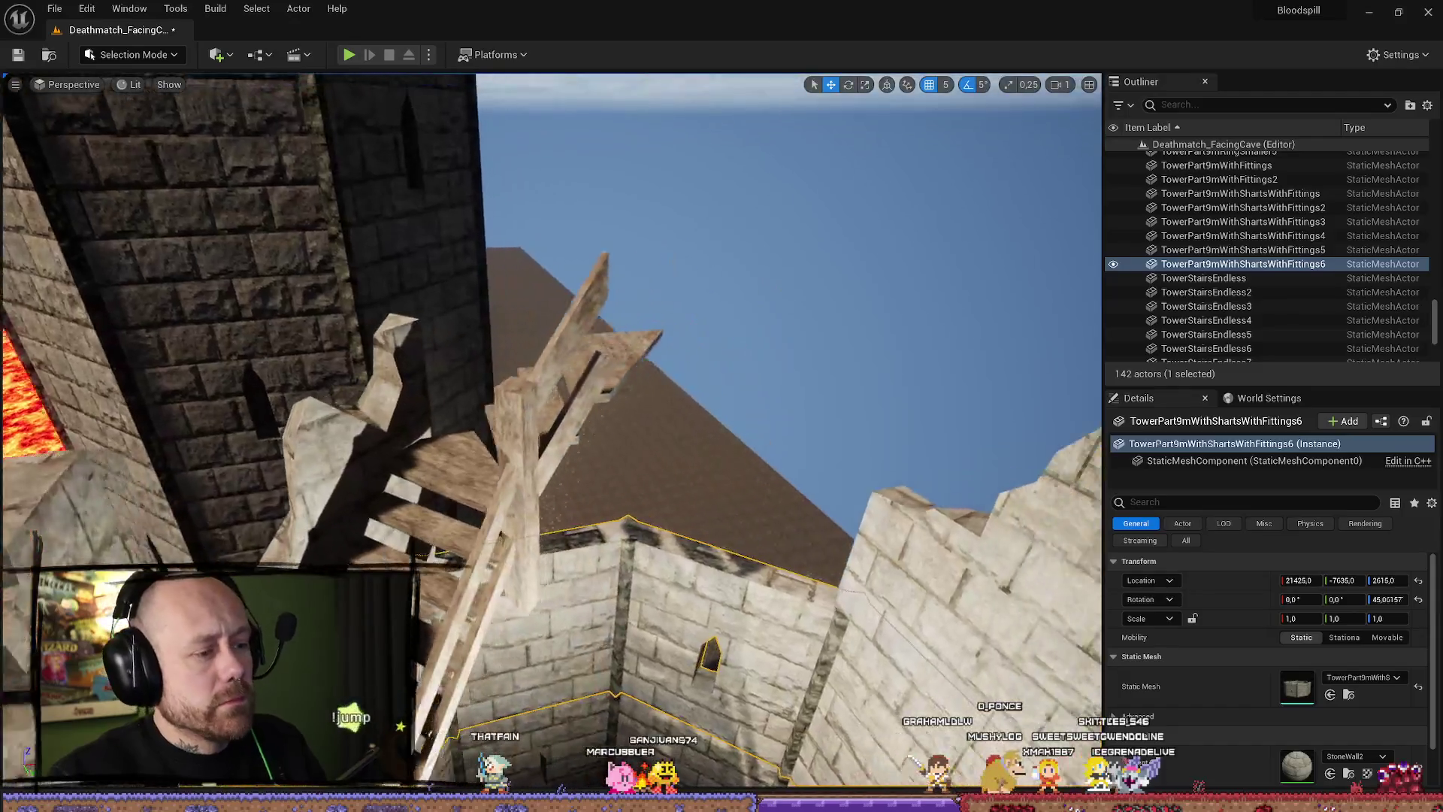
Frame the ruined tower and delete its RuinPart_029 wall piece.
left_click_drag(883, 513, 882, 514)
key("ctrl+space")
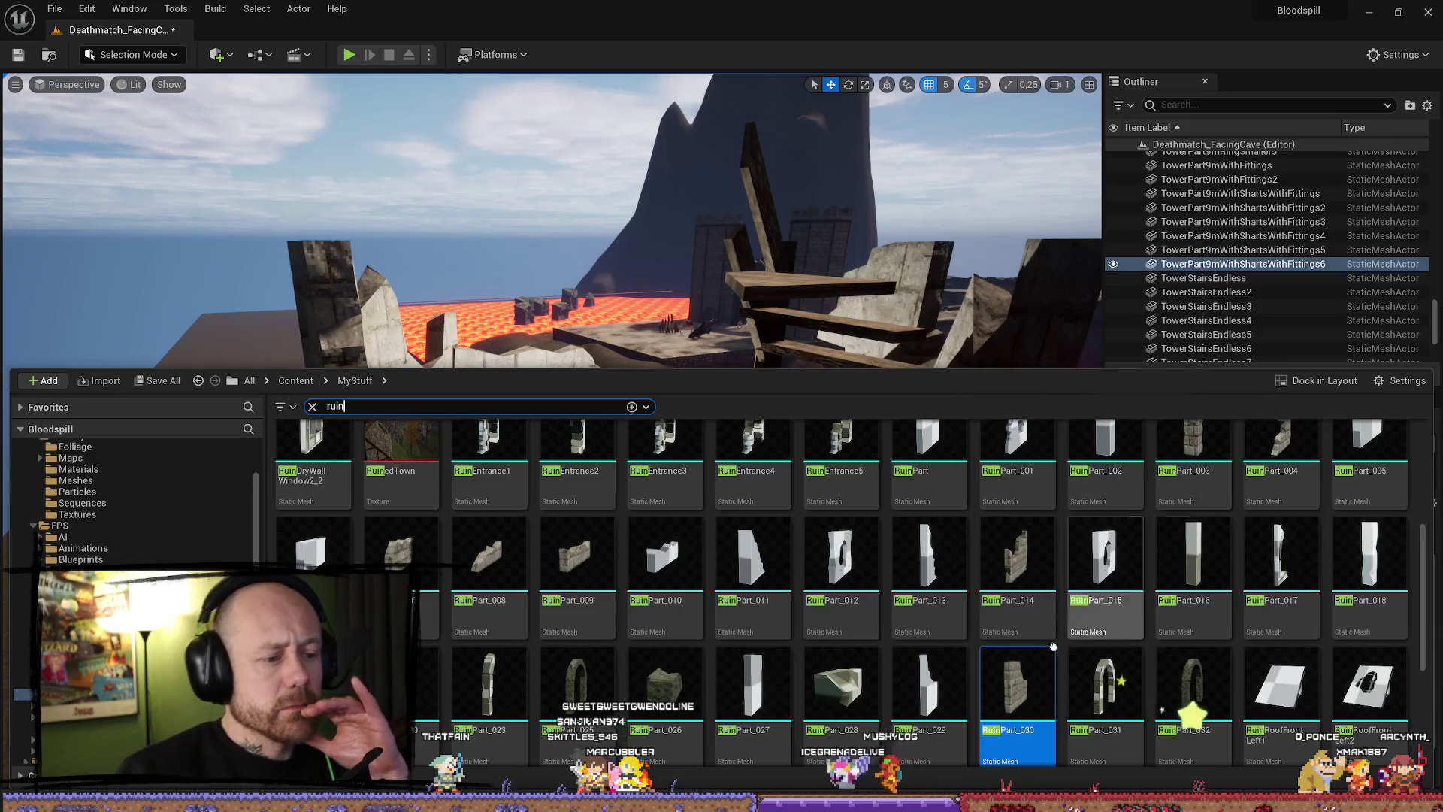
key("ctrl+space")
key("f")
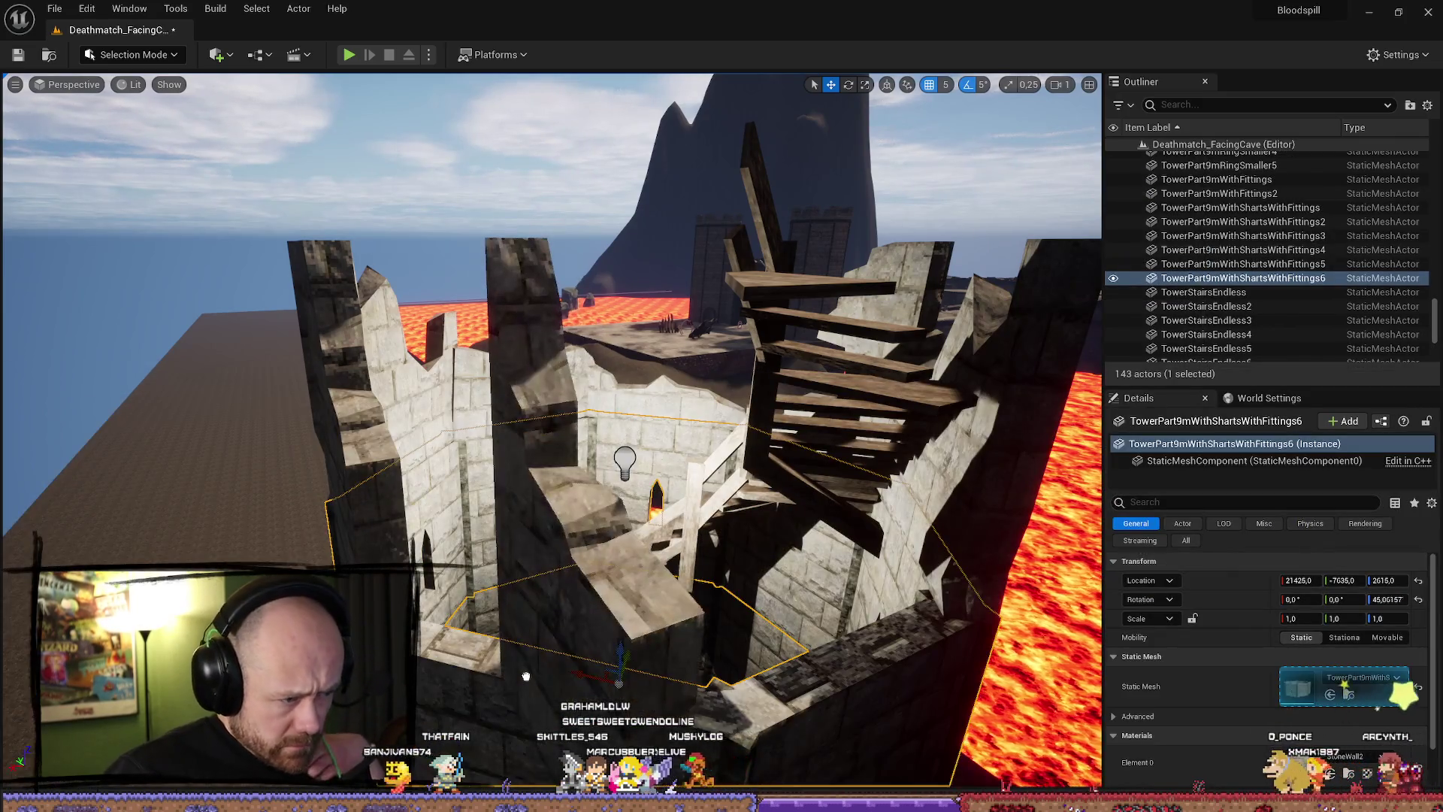
left_click(526, 670)
left_click_drag(526, 669, 542, 649)
key("Delete")
Place a RuinPart_011 wall piece on the tower's broken rim and select it.
key("ctrl+space")
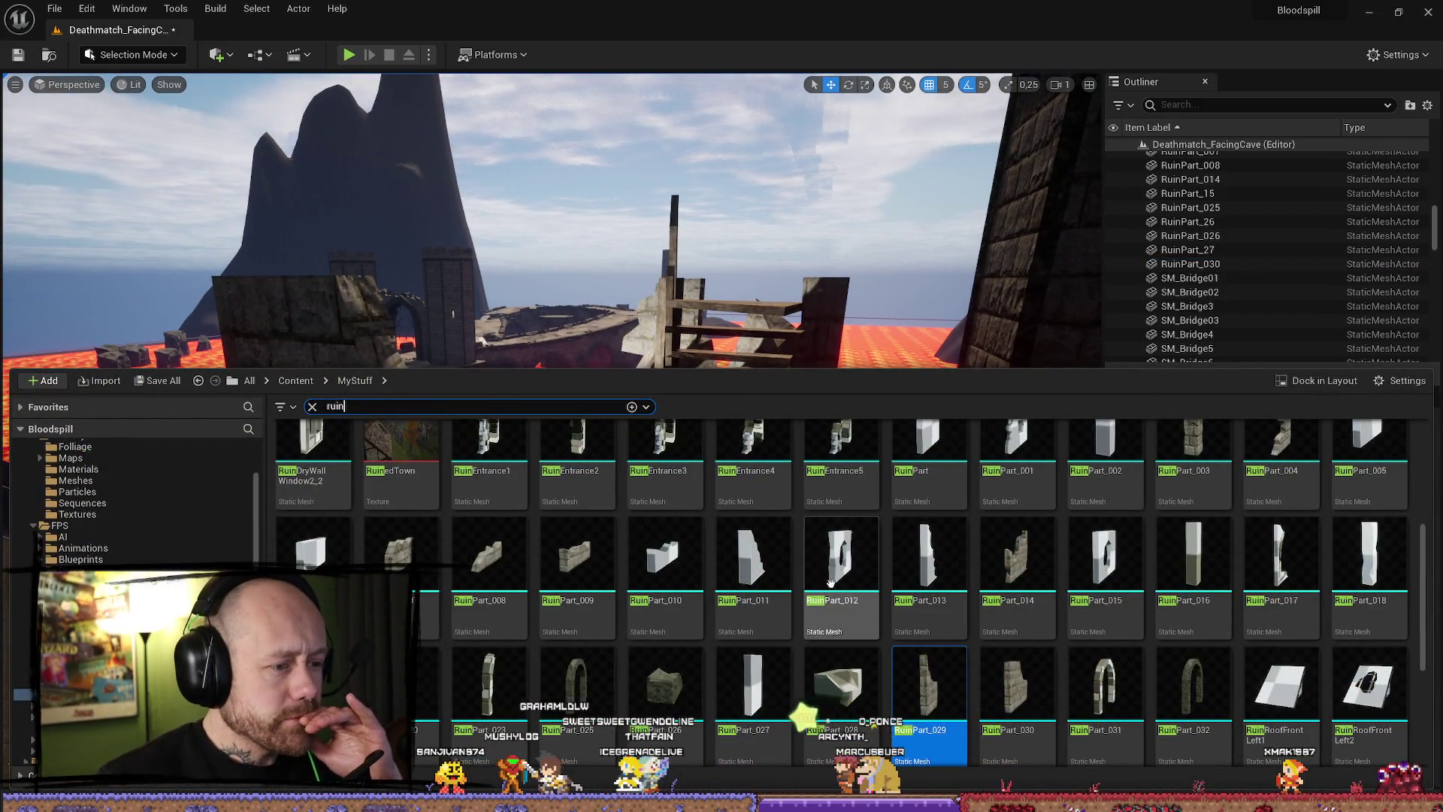
left_click_drag(751, 564, 697, 614)
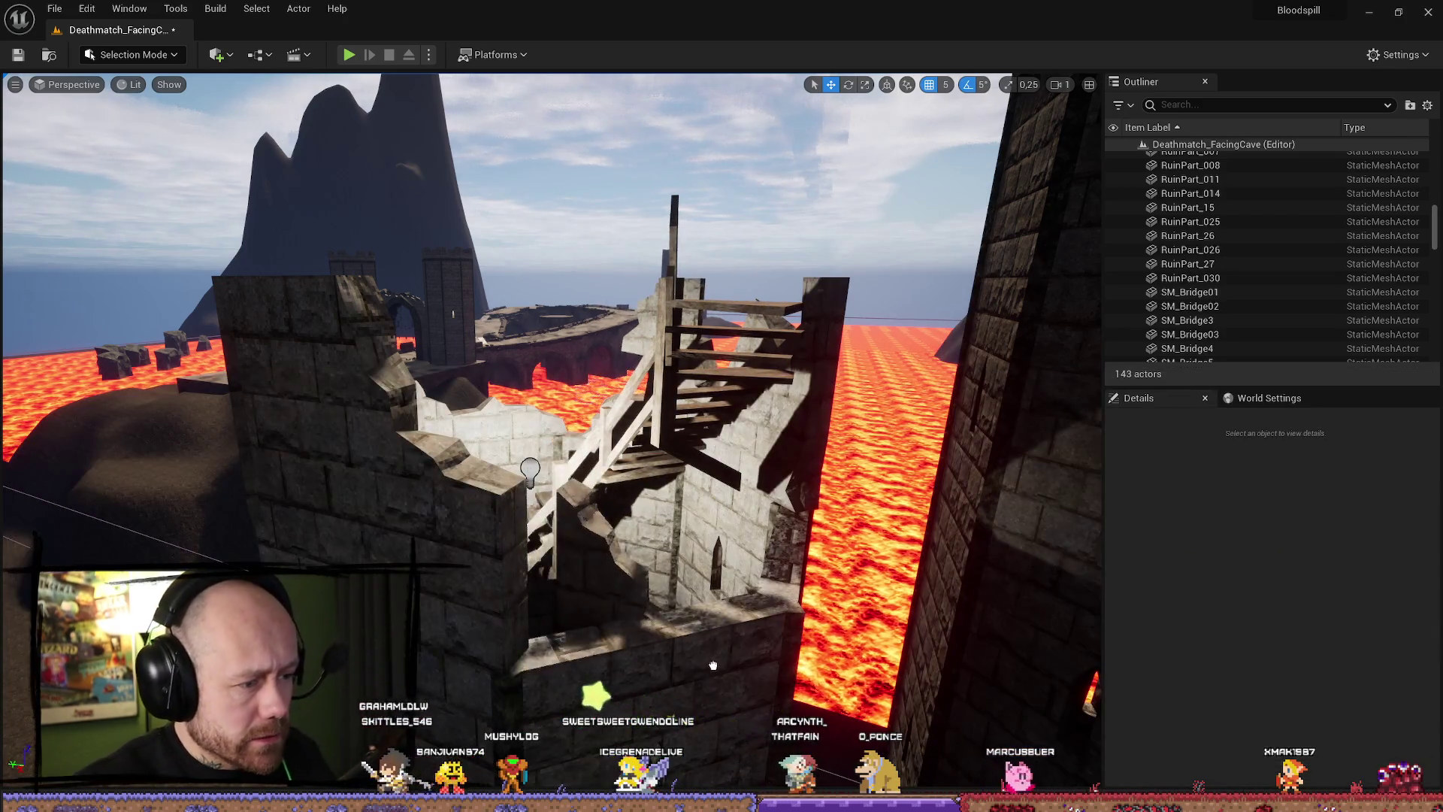
left_click(639, 607)
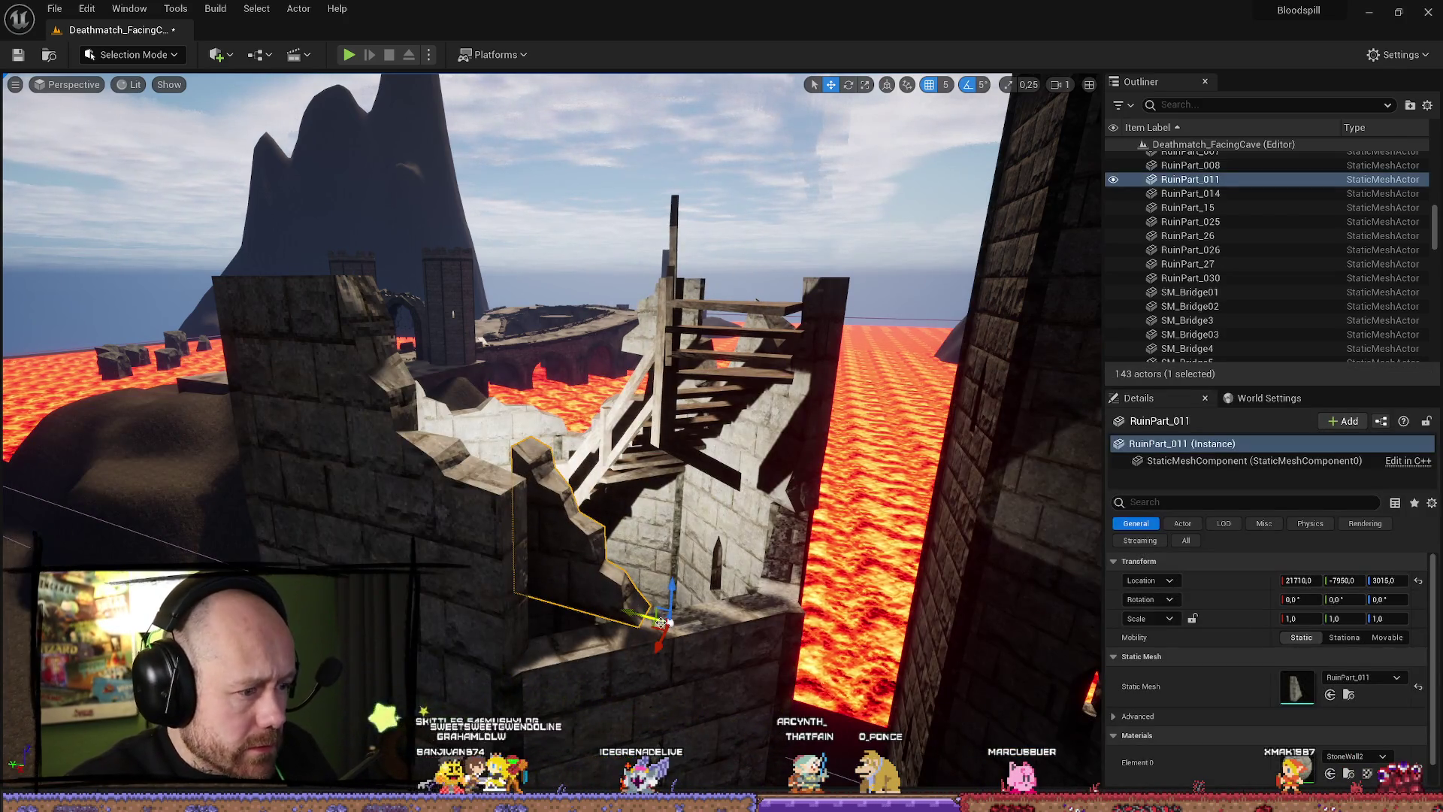
Rotate the RuinPart_011 wall to -45° on Z, slide it into the tower corner, and browse to its mesh.
left_click_drag(789, 682, 748, 688)
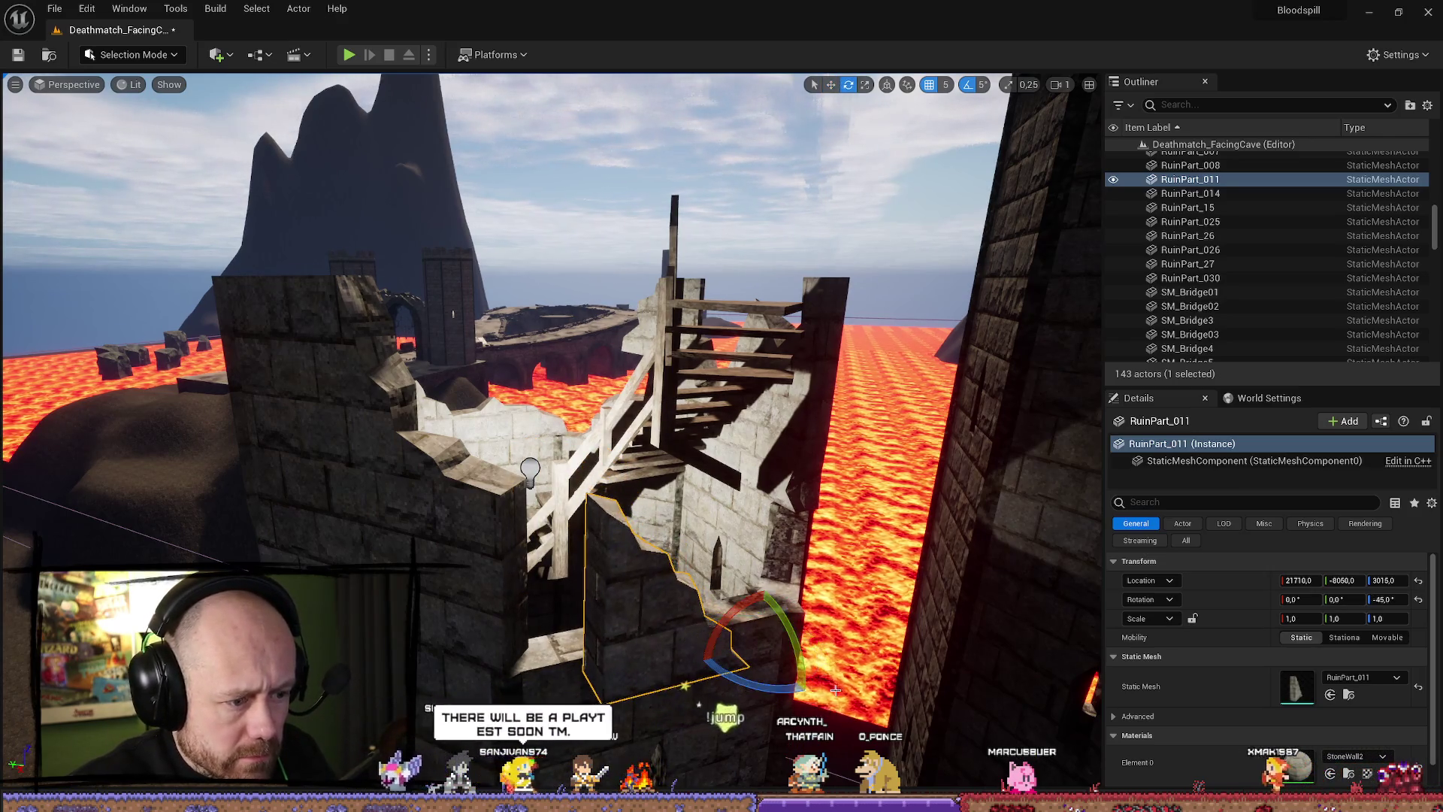
key("w")
left_click_drag(875, 684, 703, 593)
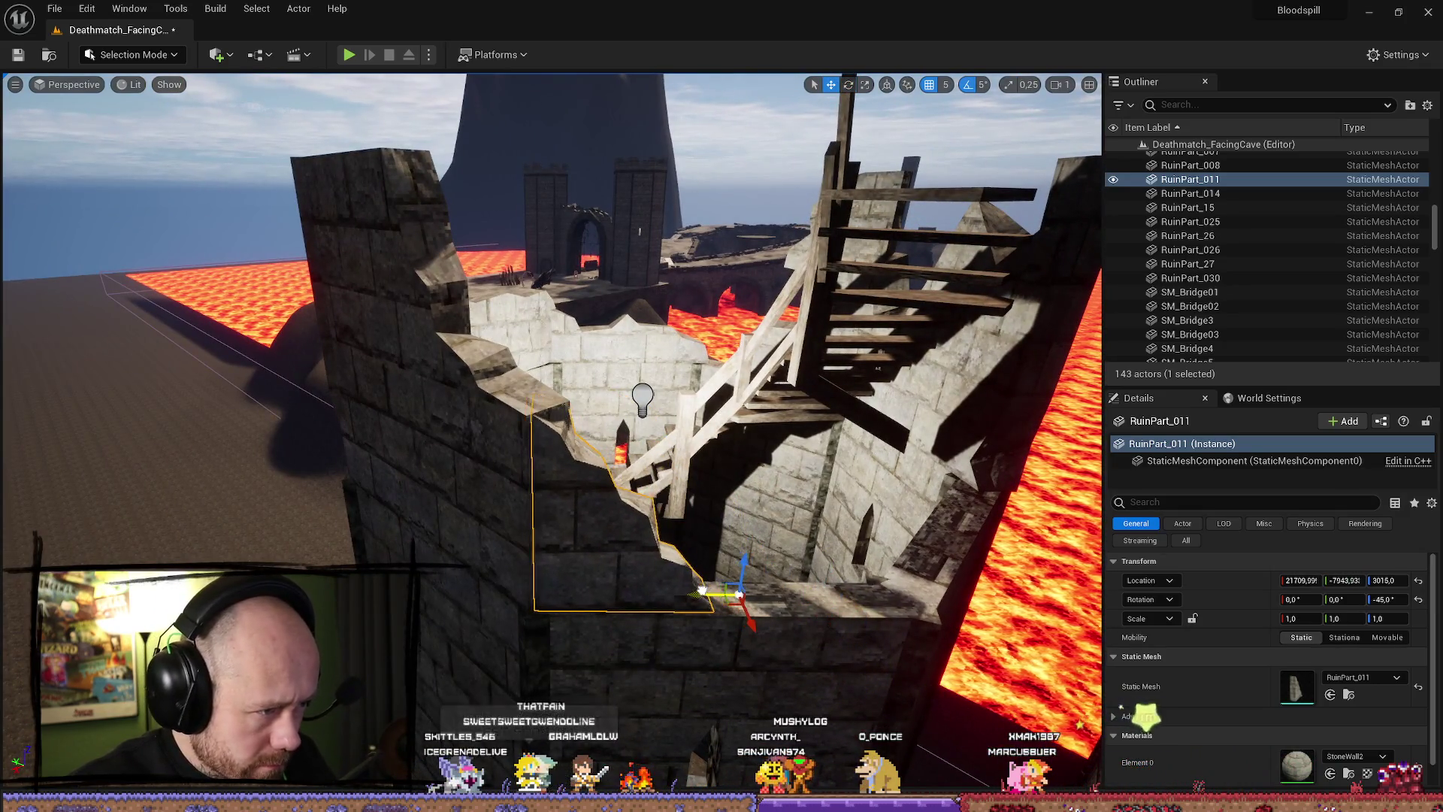
mouse_move(795, 635)
left_mouse_down()
mouse_move(526, 538)
mouse_move(526, 445)
mouse_move(516, 489)
left_mouse_up()
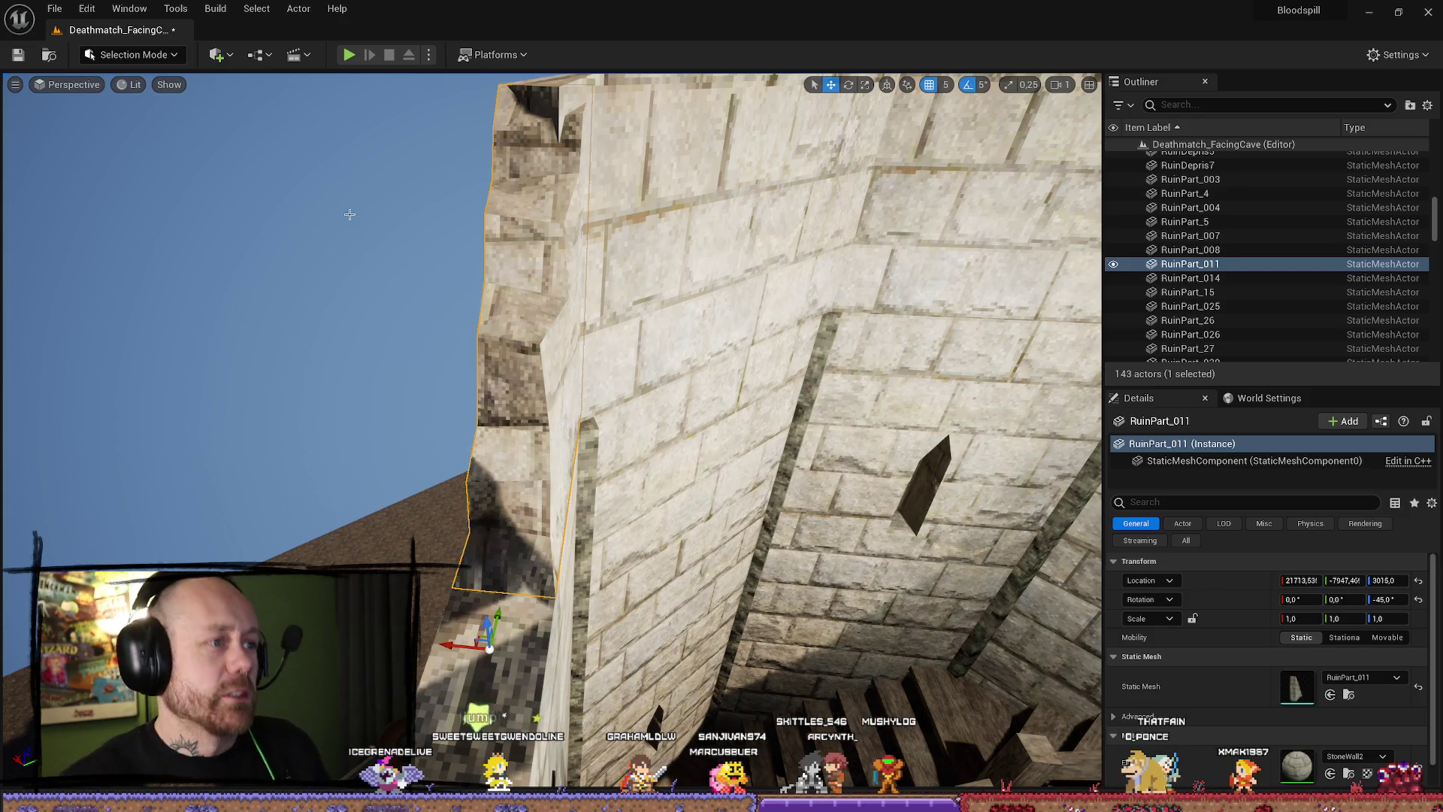
key("1")
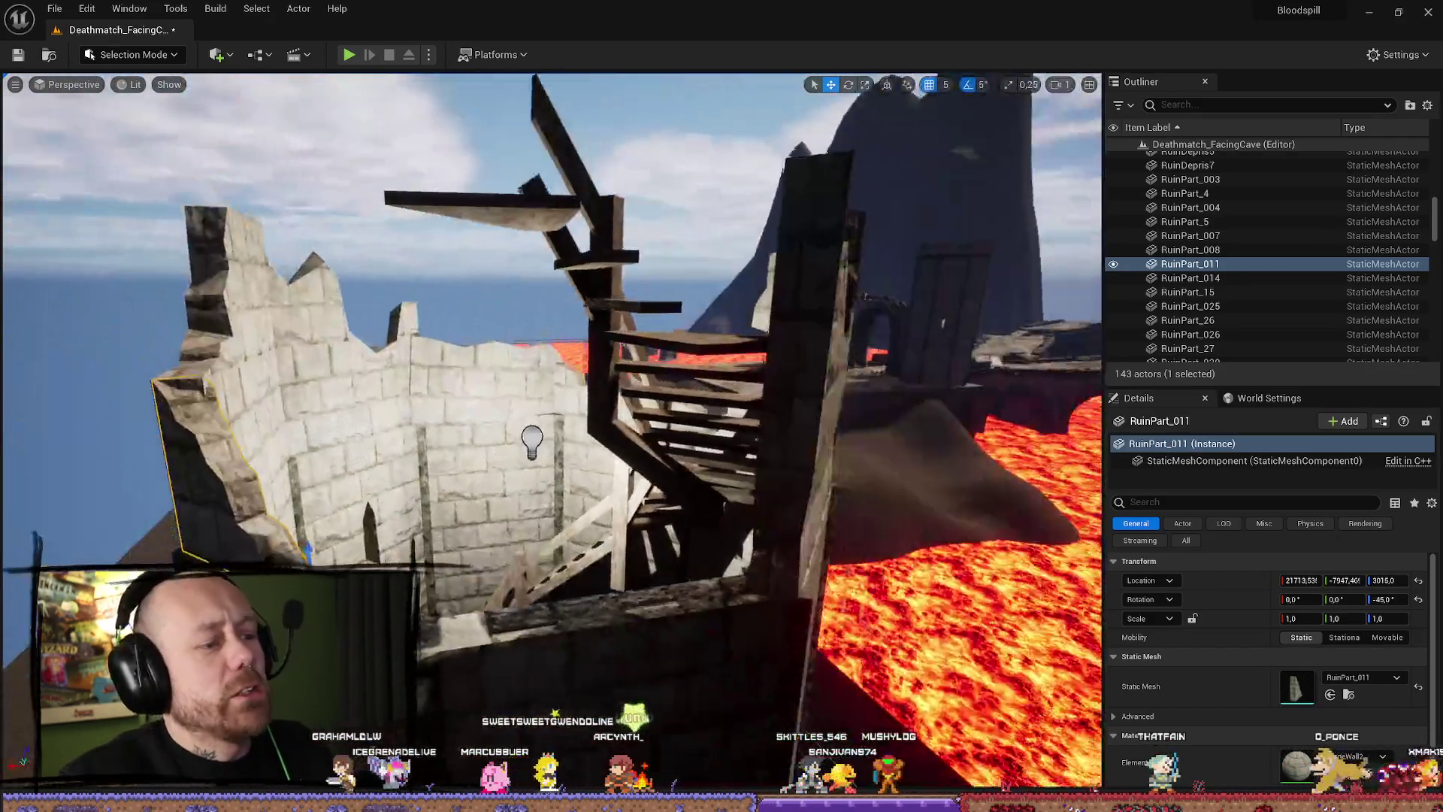
key("ctrl+b")
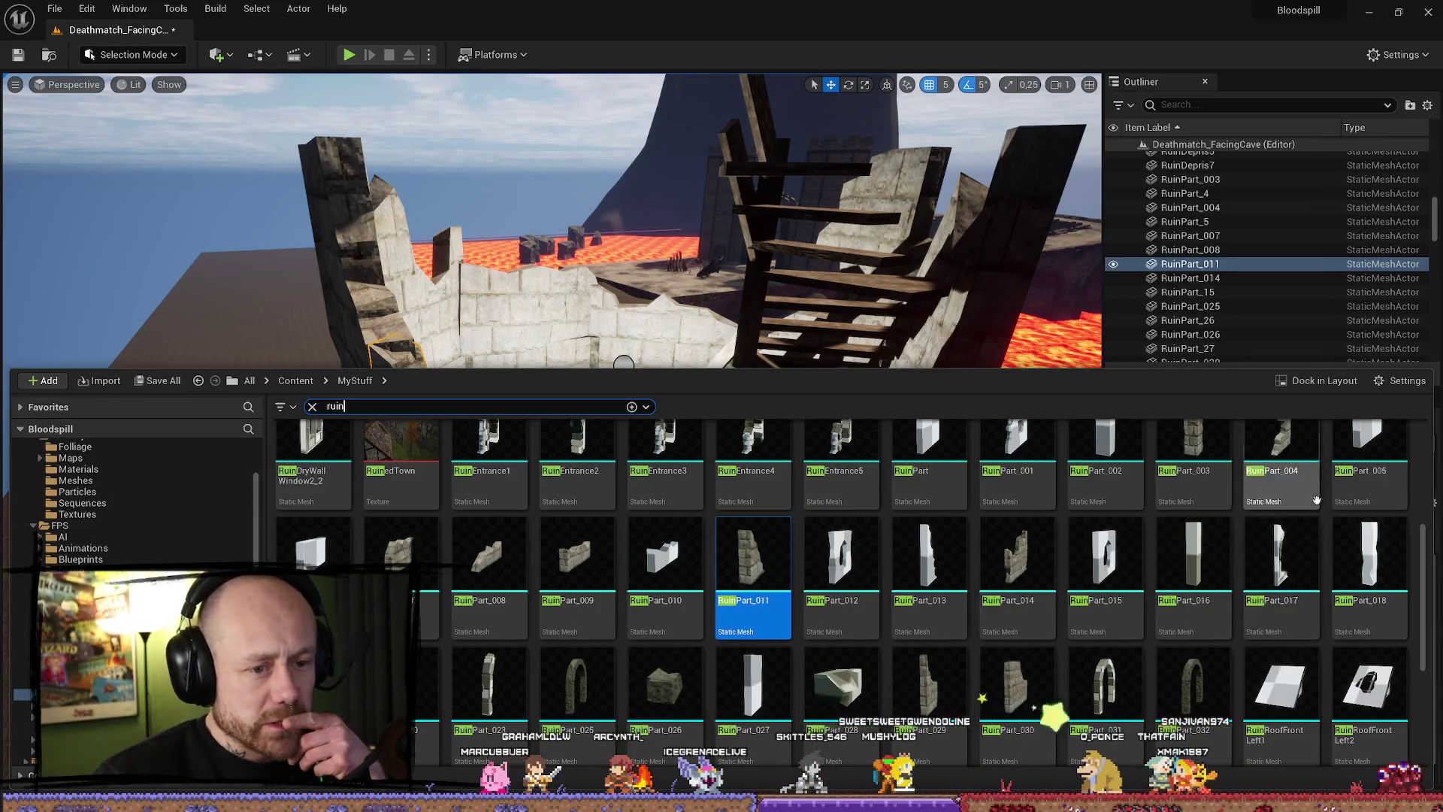
Browse the 'ruin' assets and select the RuinPart_029 wall placed beside the wooden stairs.
scroll(1297, 532, "up", 1)
scroll(1292, 535, "up", 1)
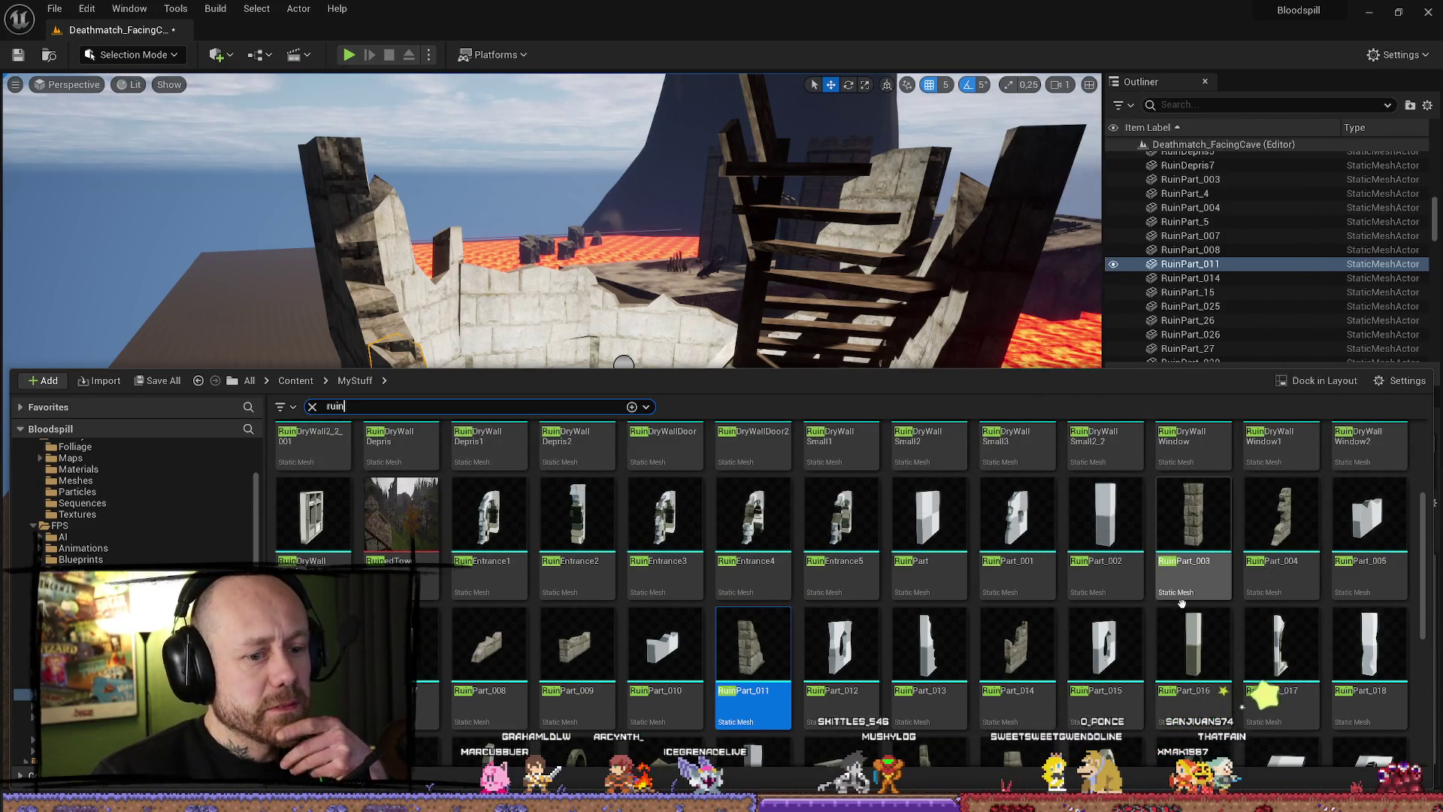
scroll(1089, 601, "down", 3)
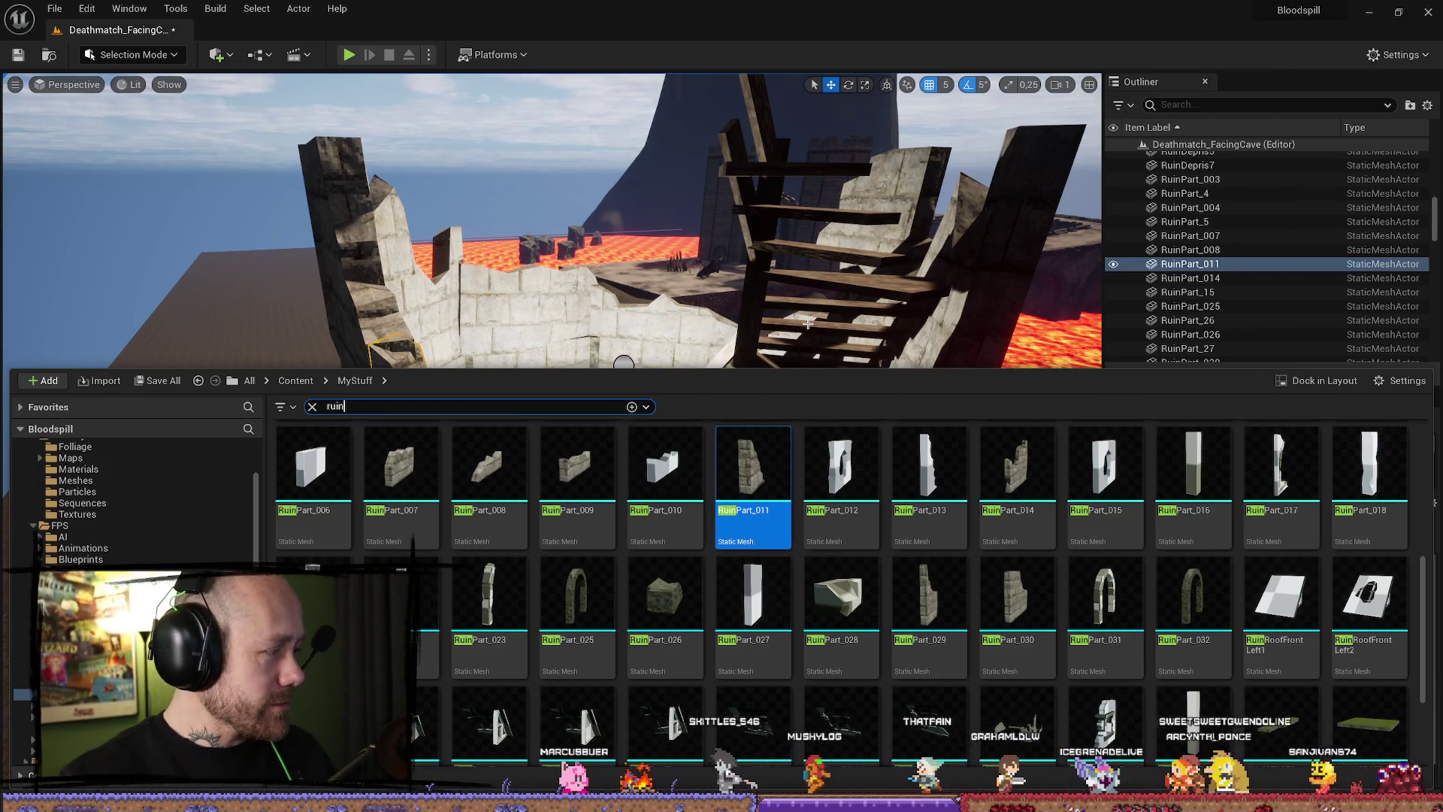
left_click_drag(804, 326, 774, 284)
key("e")
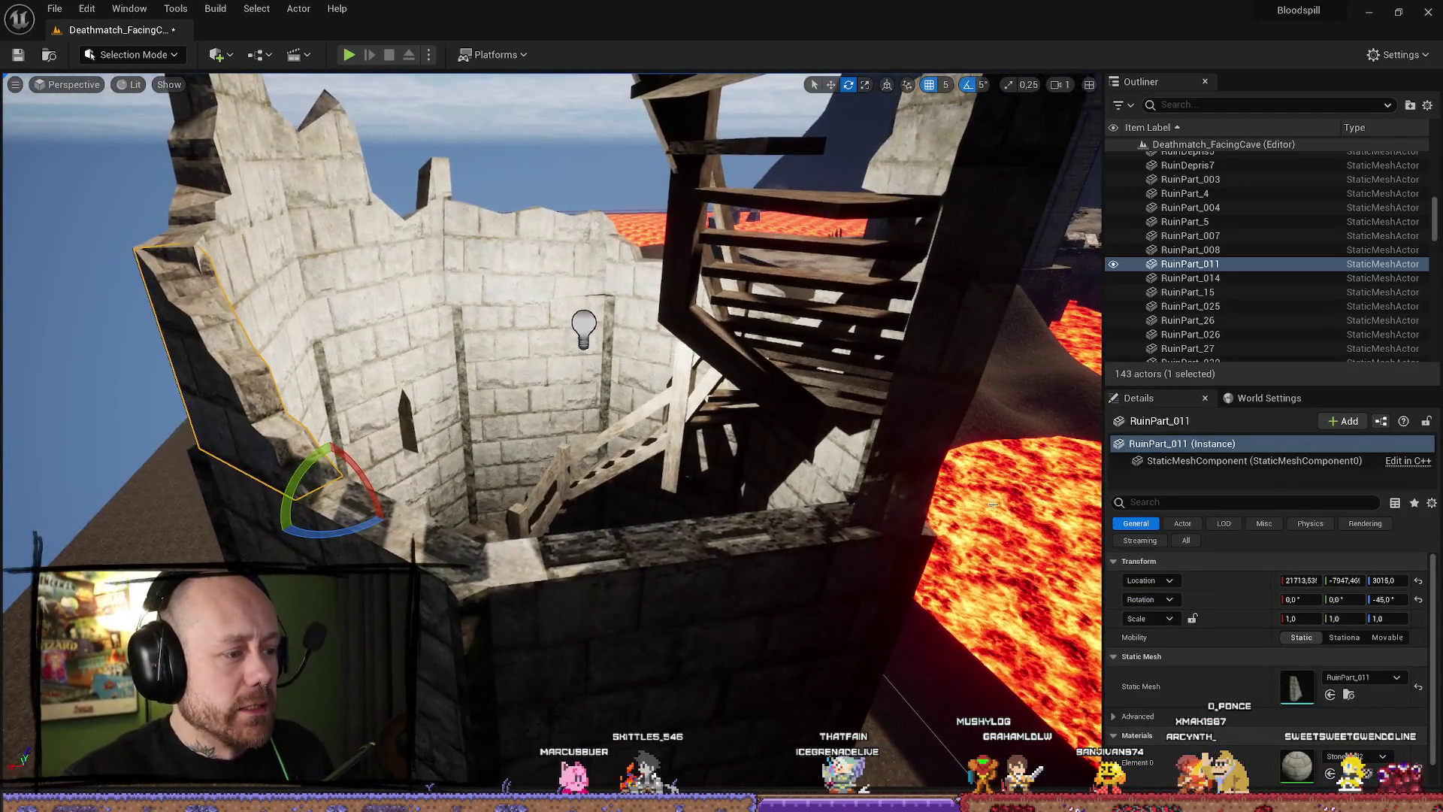
key("ctrl+space")
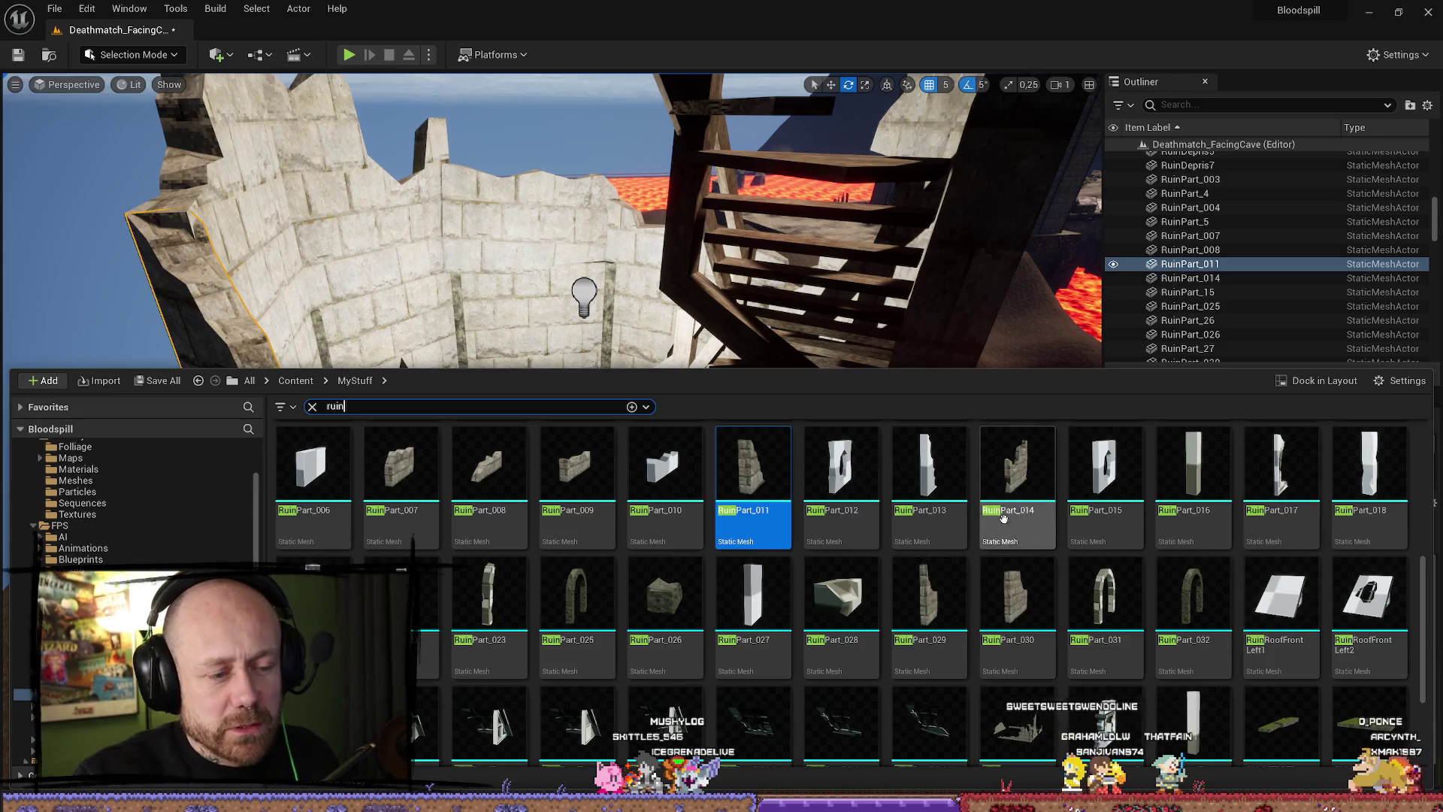
key("ctrl+space")
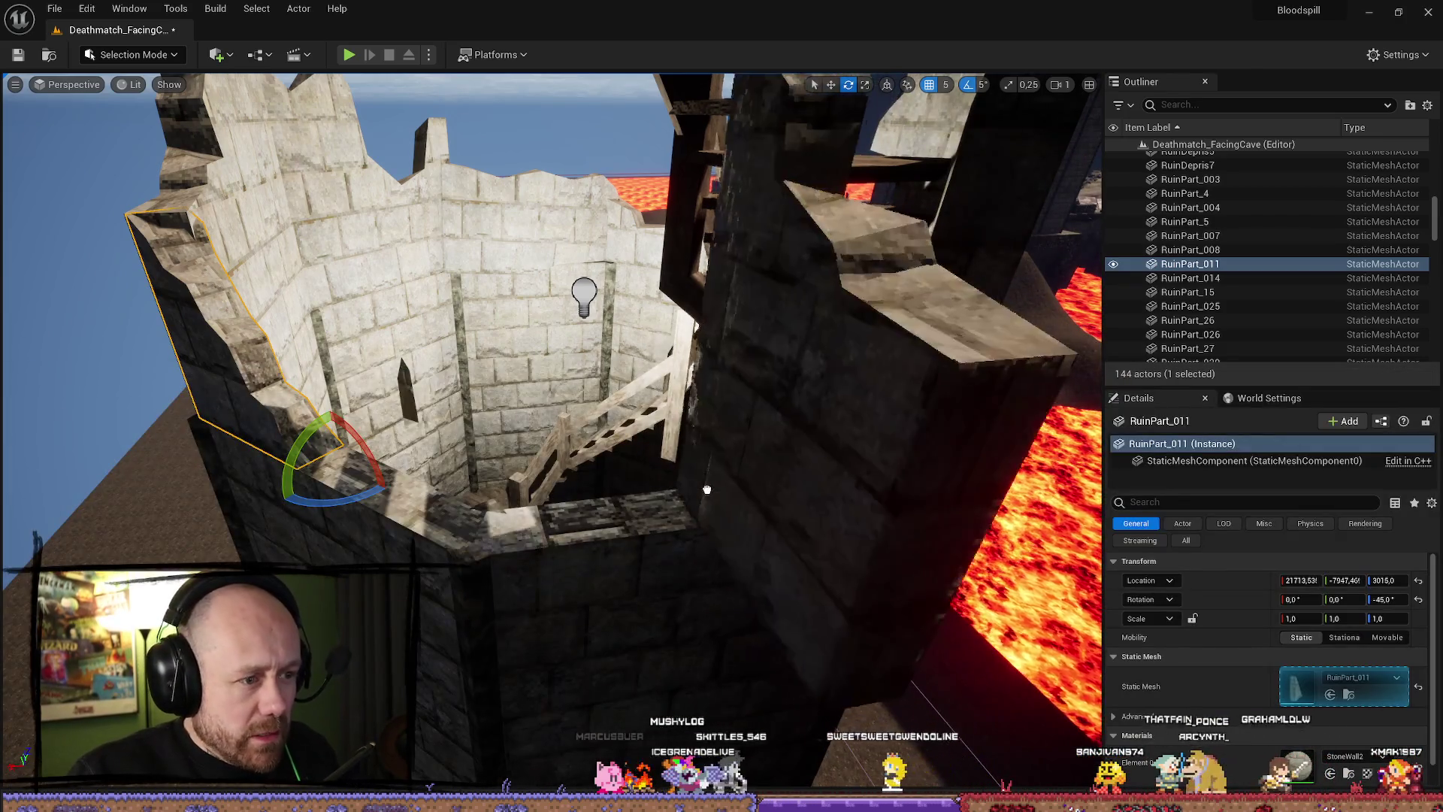
left_click(709, 489)
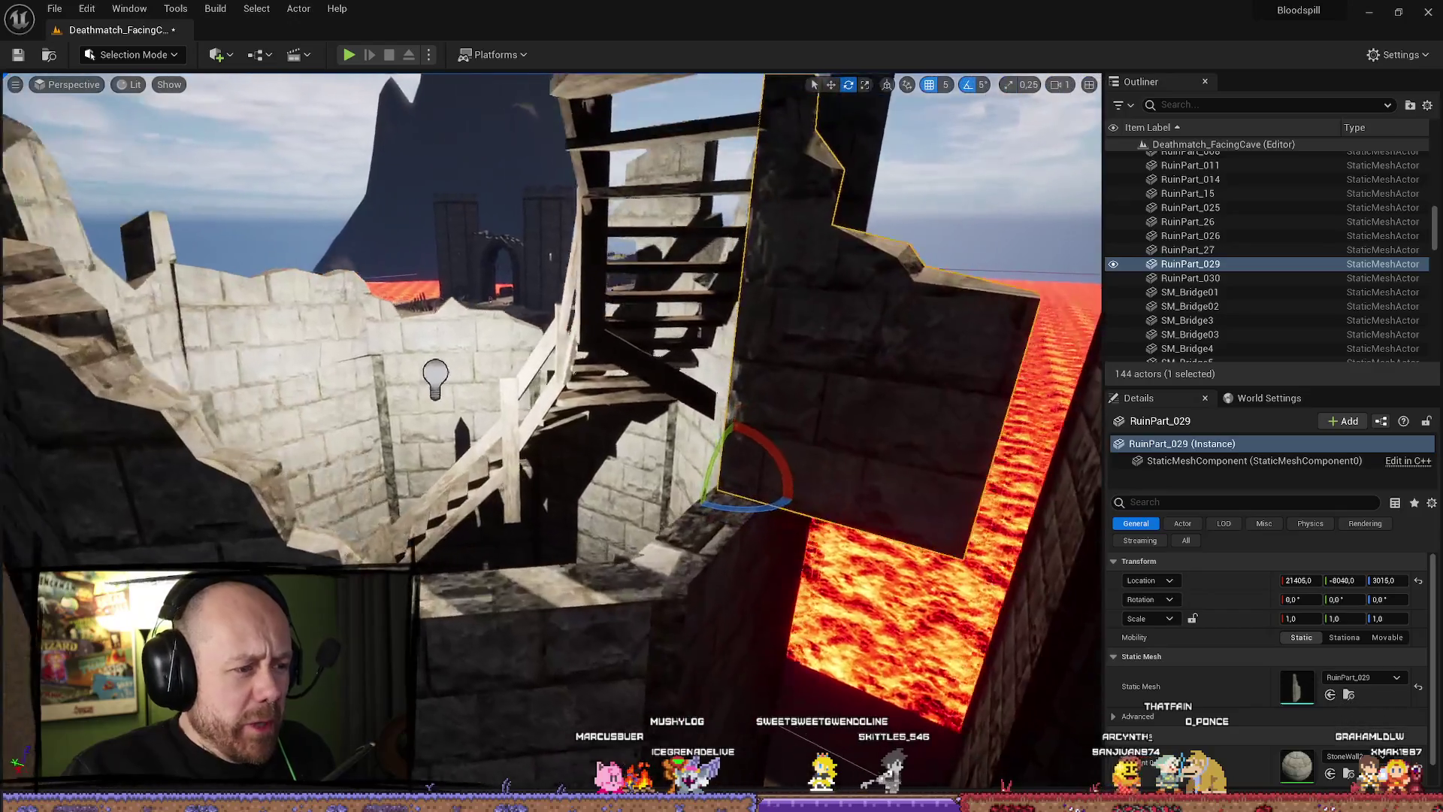
Turn the RuinPart_029 wall to 90°, slide it against the tower wall, and browse to its mesh.
key("r")
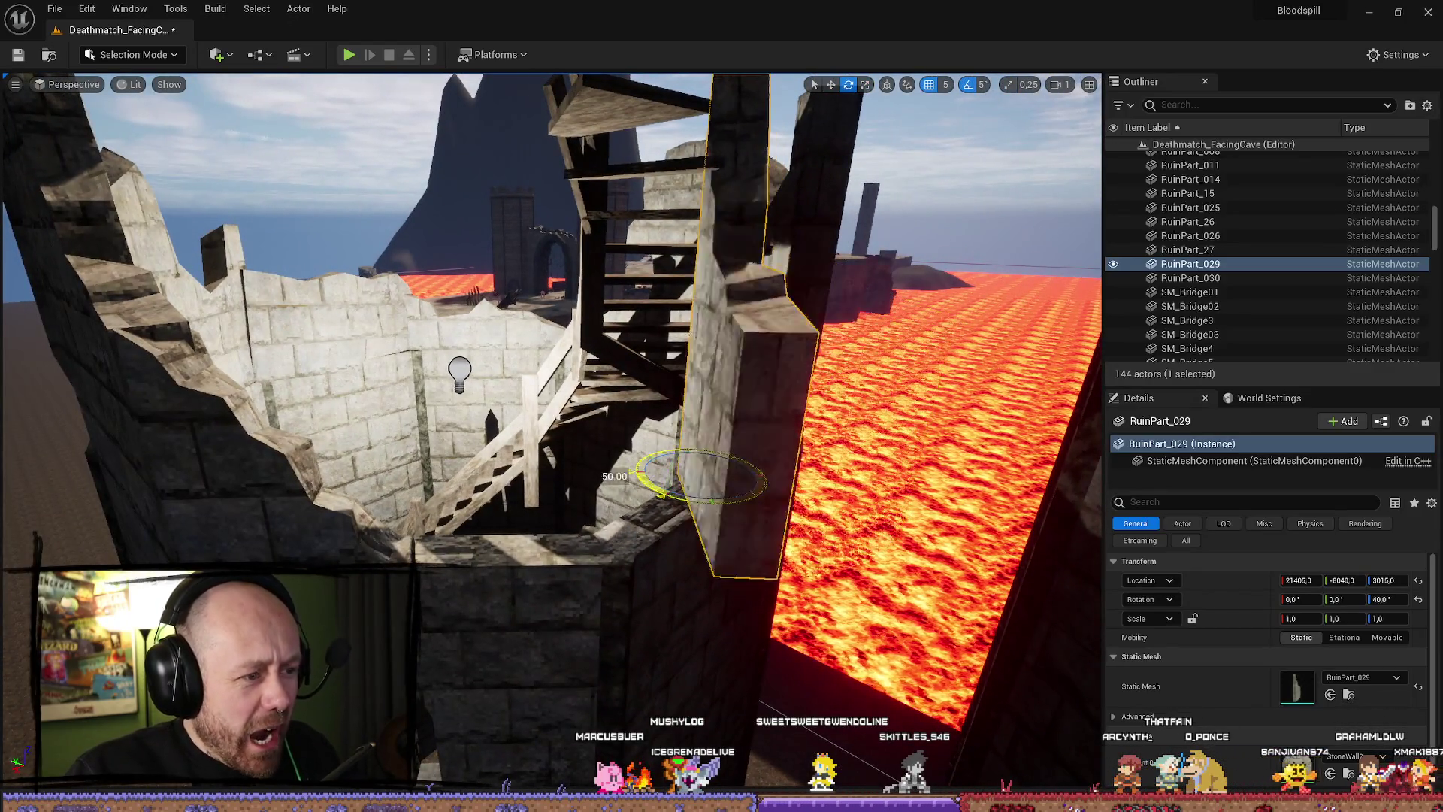
key("w")
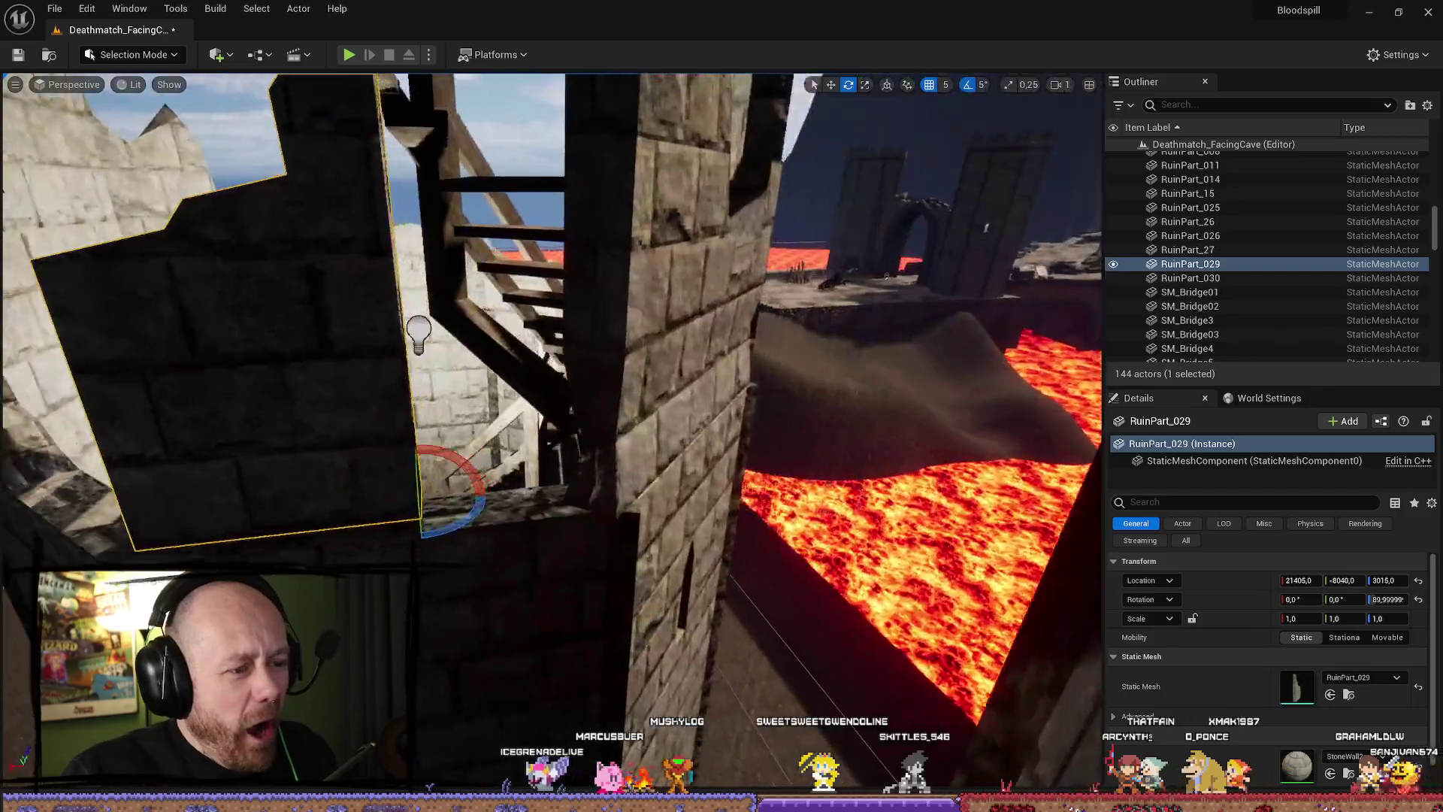
key("w")
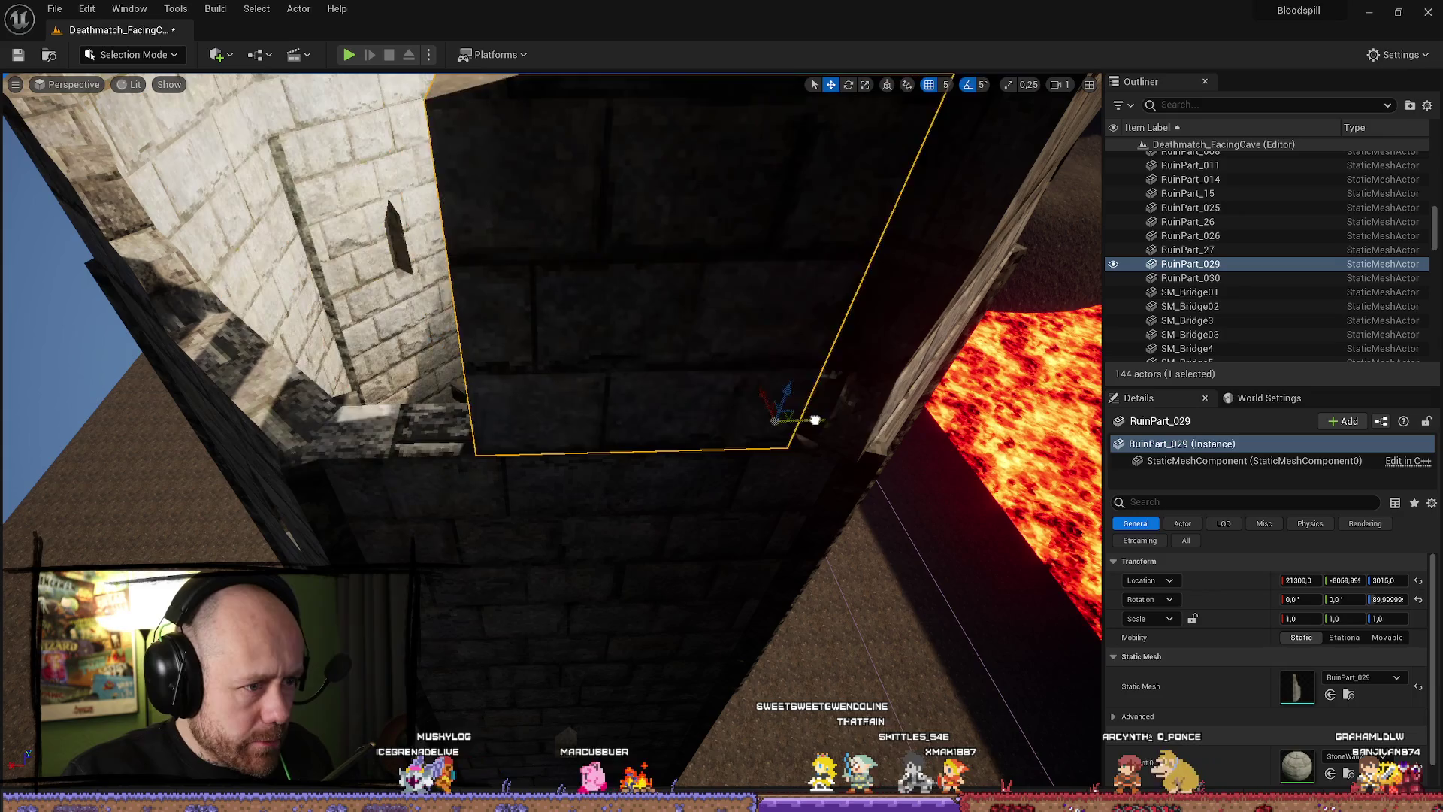
key("w")
scroll(870, 418, "down", 1)
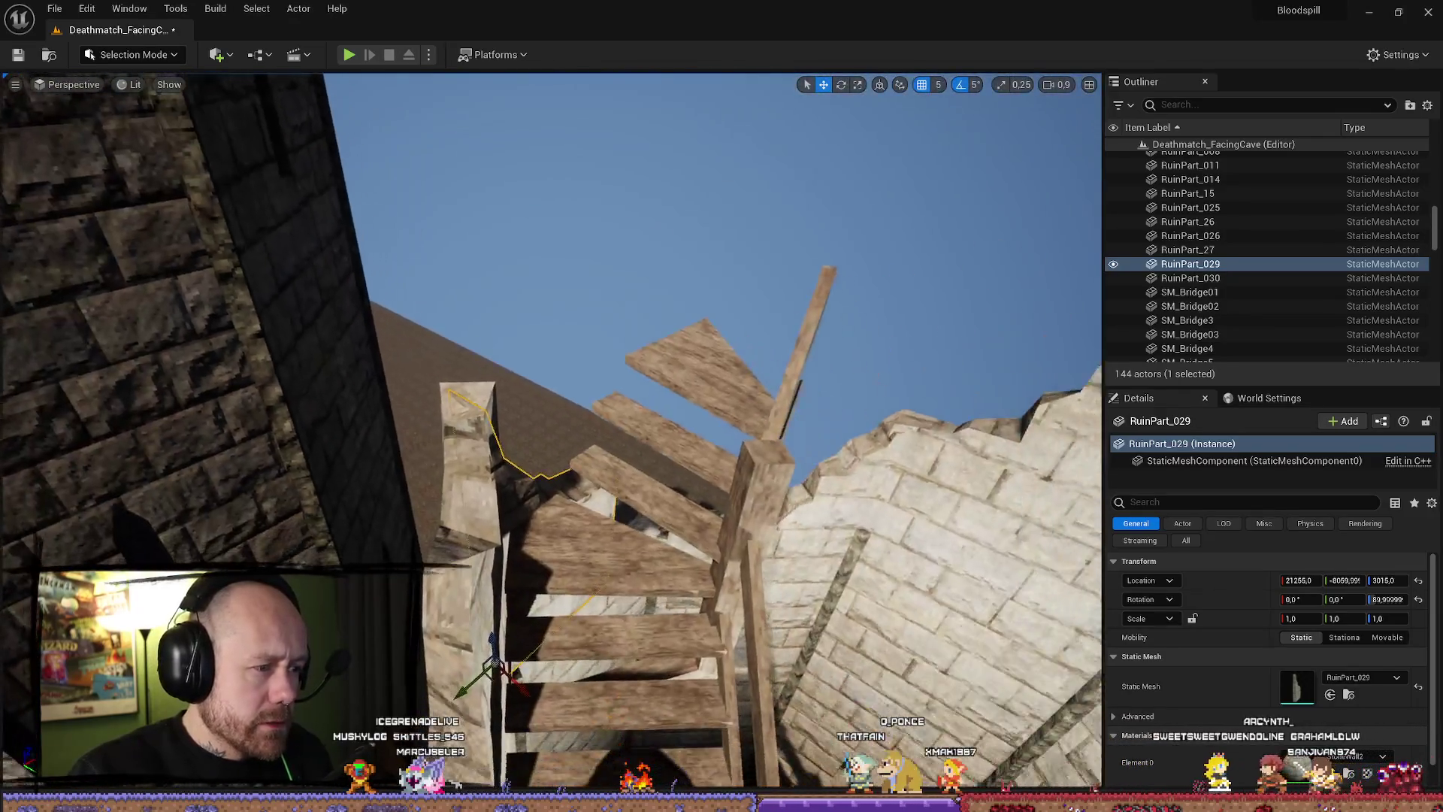
key("w")
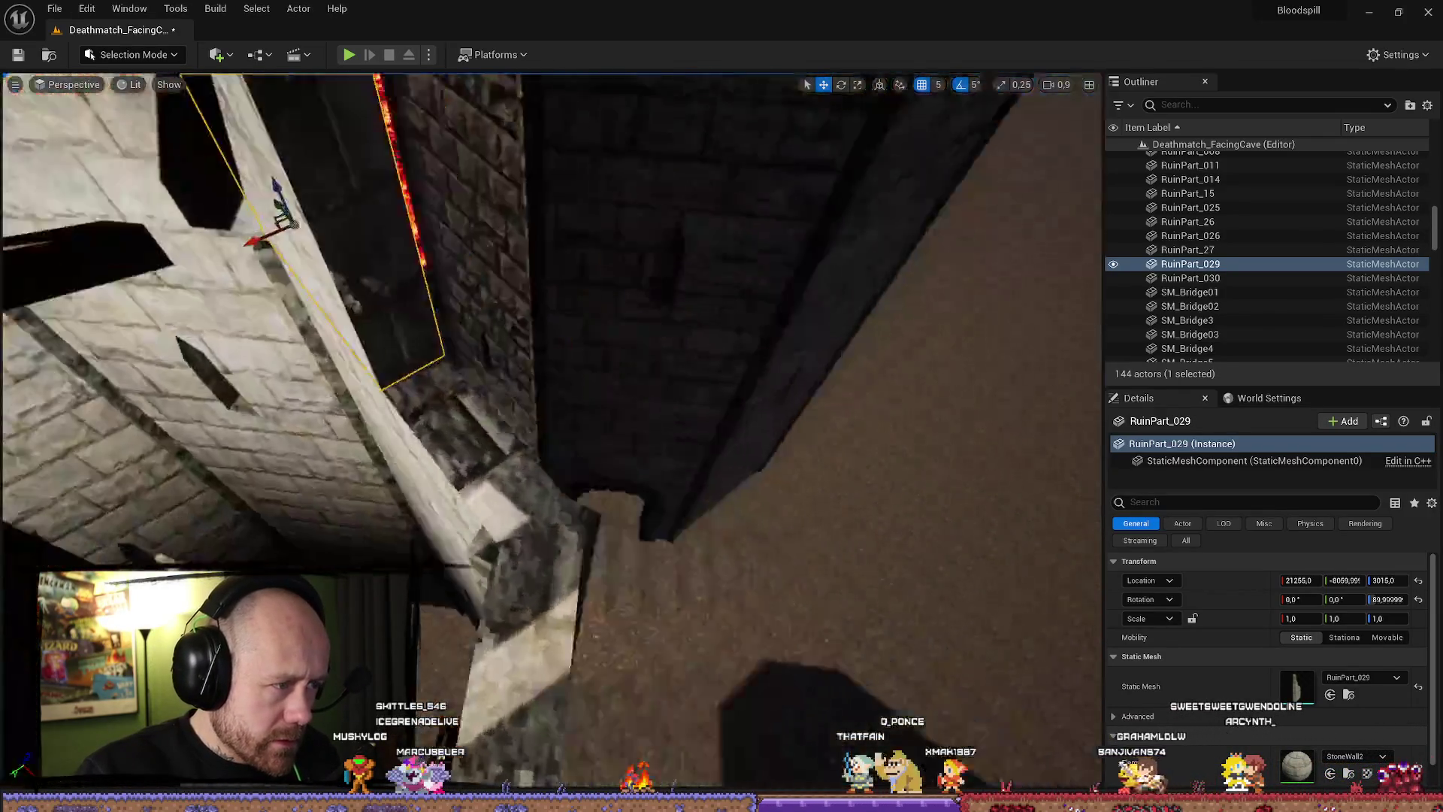
key("s")
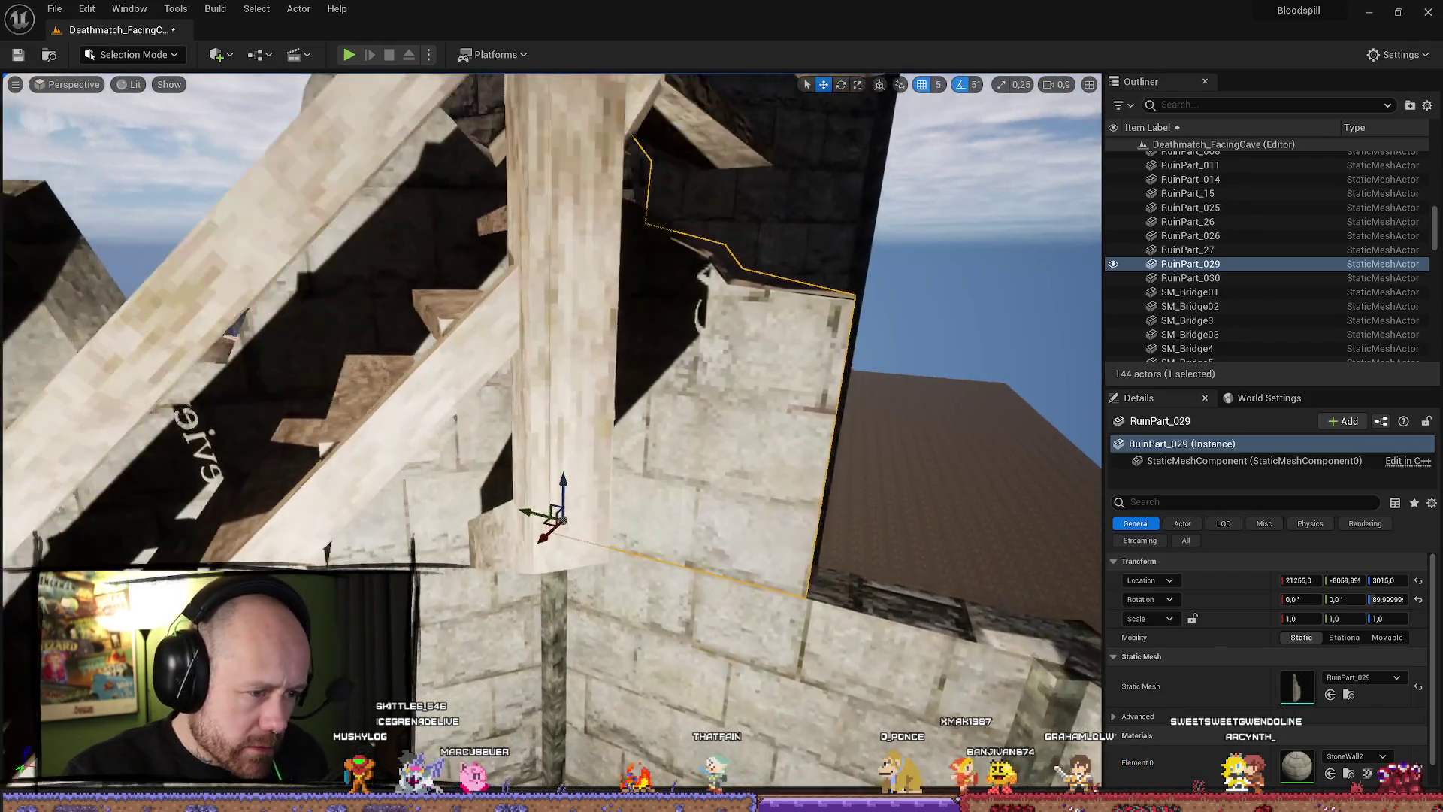
key("w")
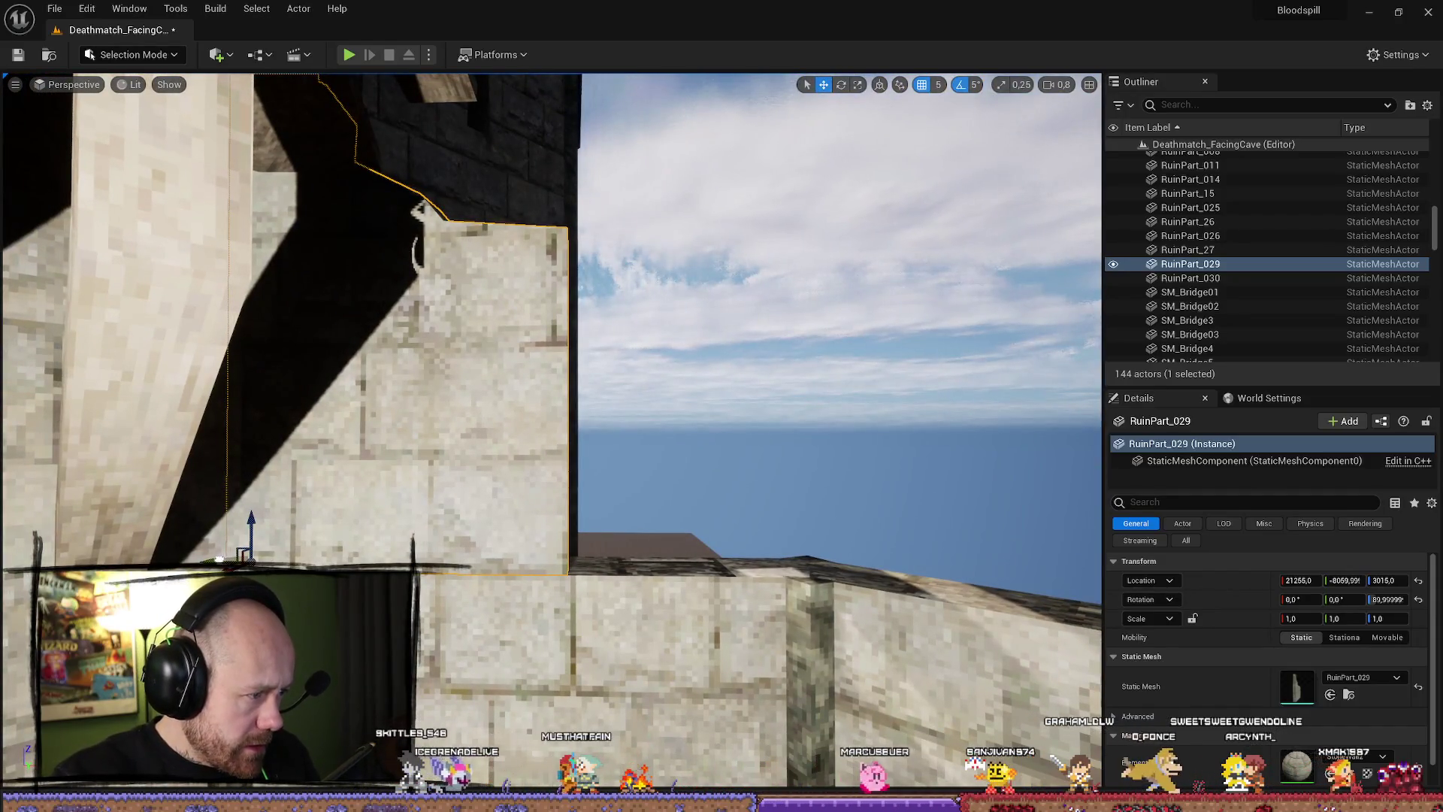
key("ctrl+b")
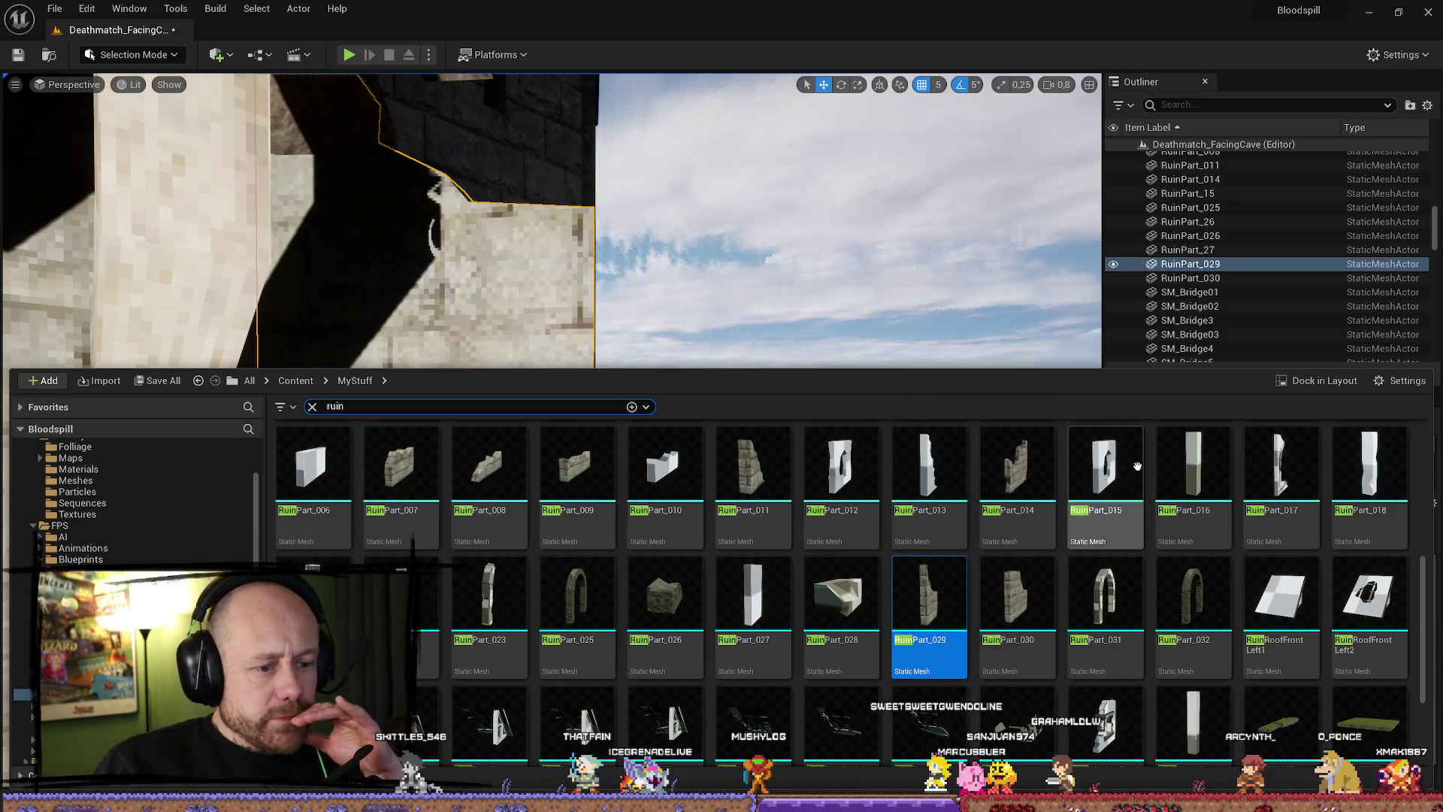
Drop a RuinPart_12 piece into the tower, then delete it.
scroll(1215, 505, "down", 2)
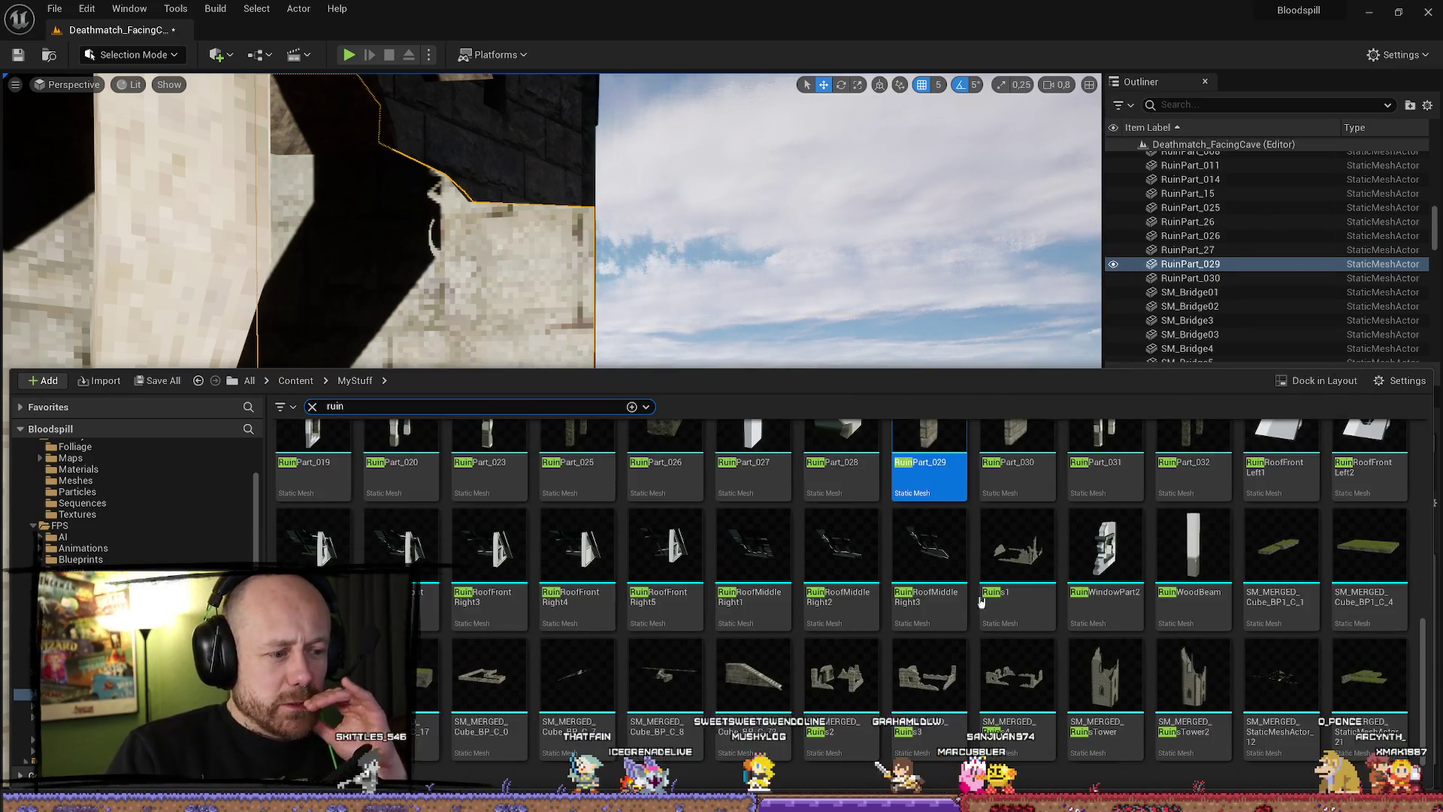
scroll(980, 600, "up", 5)
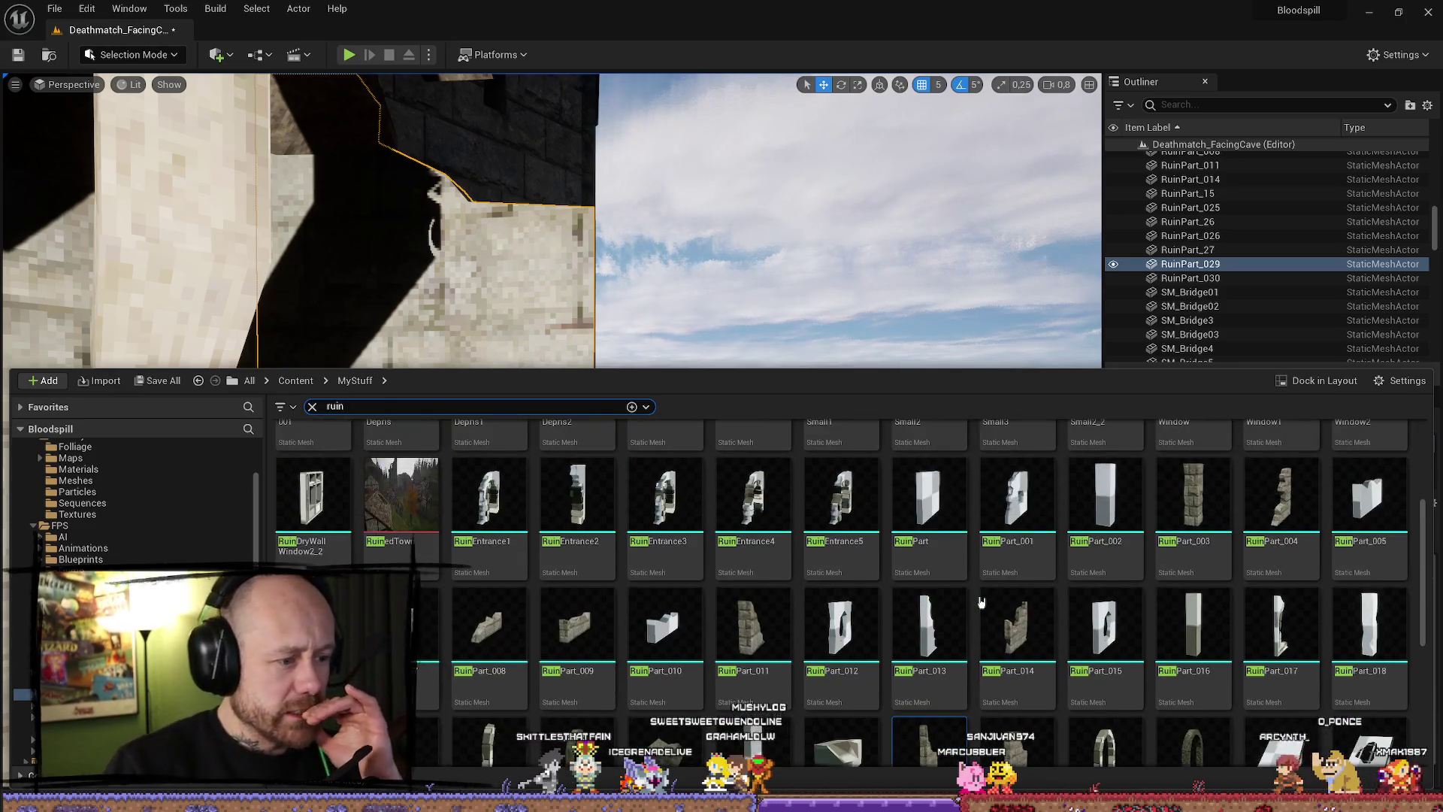
mouse_move(763, 636)
left_mouse_down()
mouse_move(740, 196)
mouse_move(713, 540)
left_mouse_up()
scroll(713, 539, "down", 5)
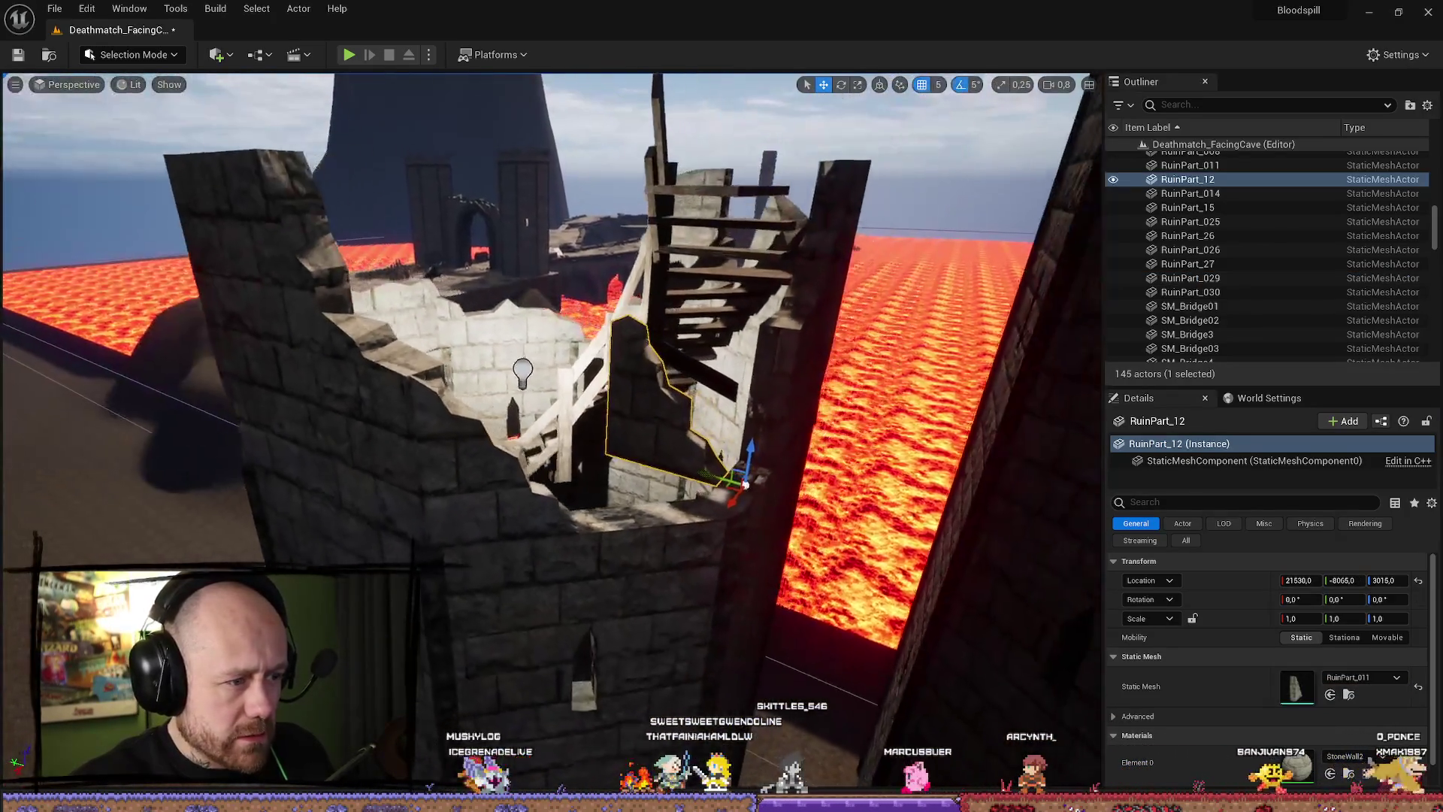
key("Delete")
Try a RuinPart_008 piece in the tower rotated to -55°, then delete it.
key("ctrl+space")
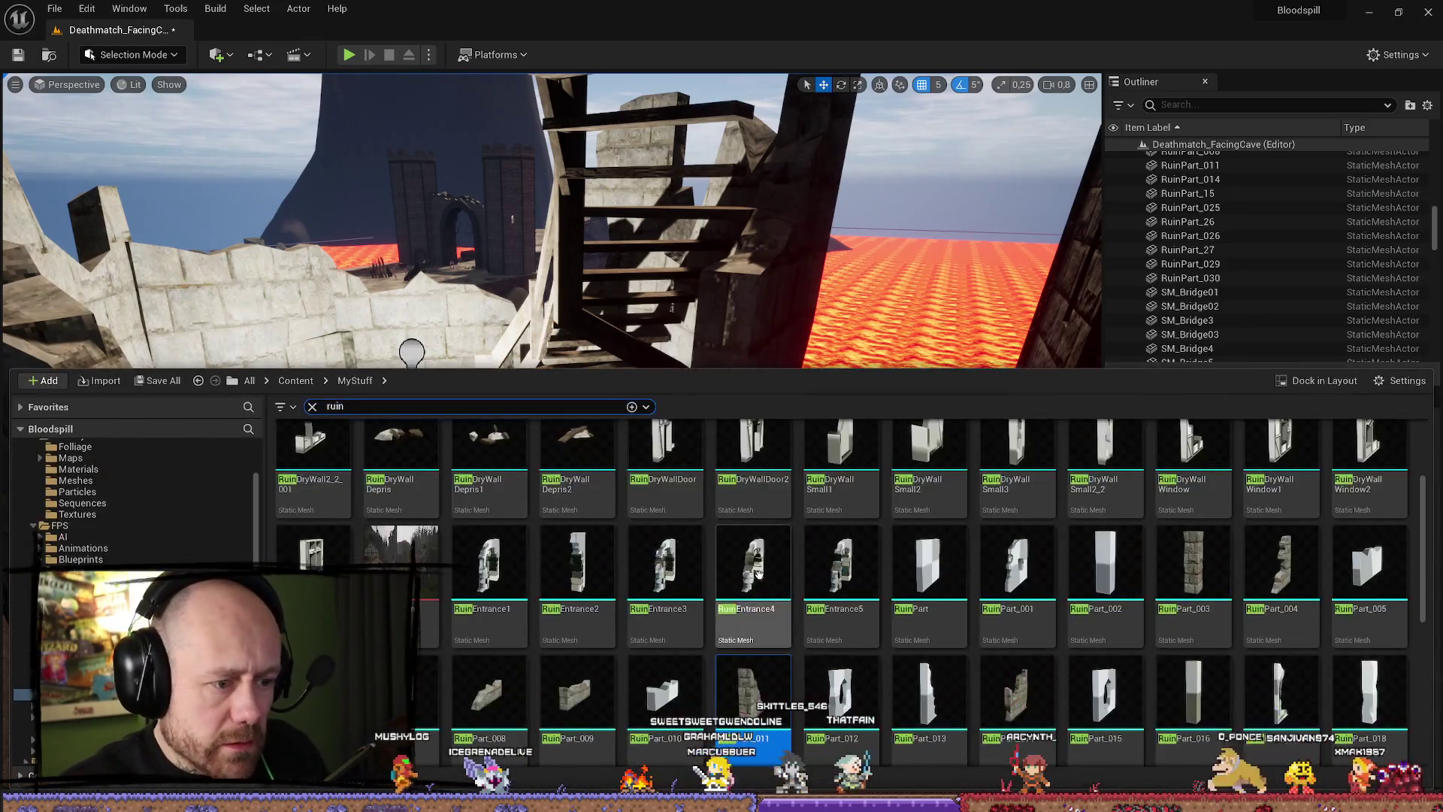
scroll(931, 596, "down", 1)
scroll(932, 596, "down", 1)
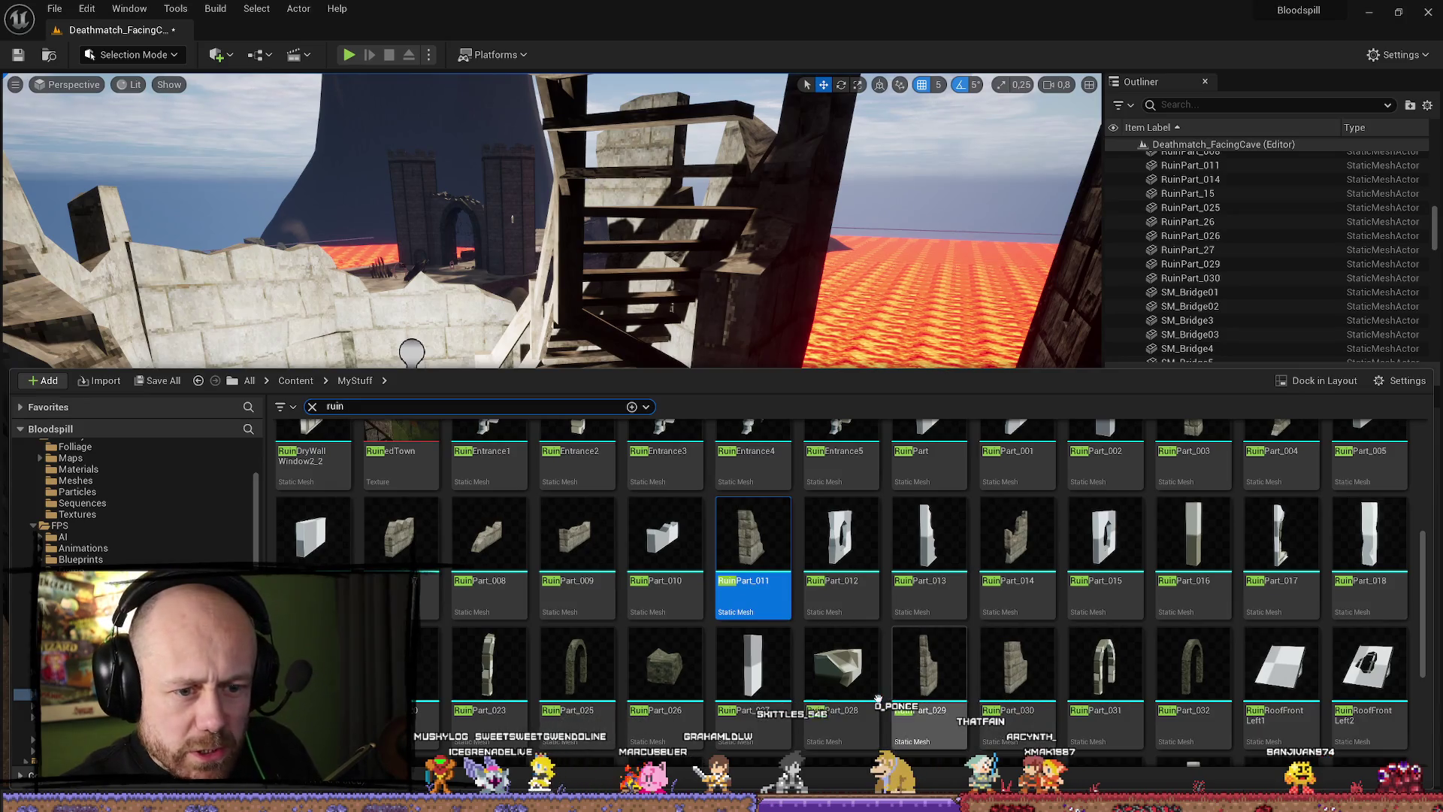
left_click_drag(495, 557, 656, 428)
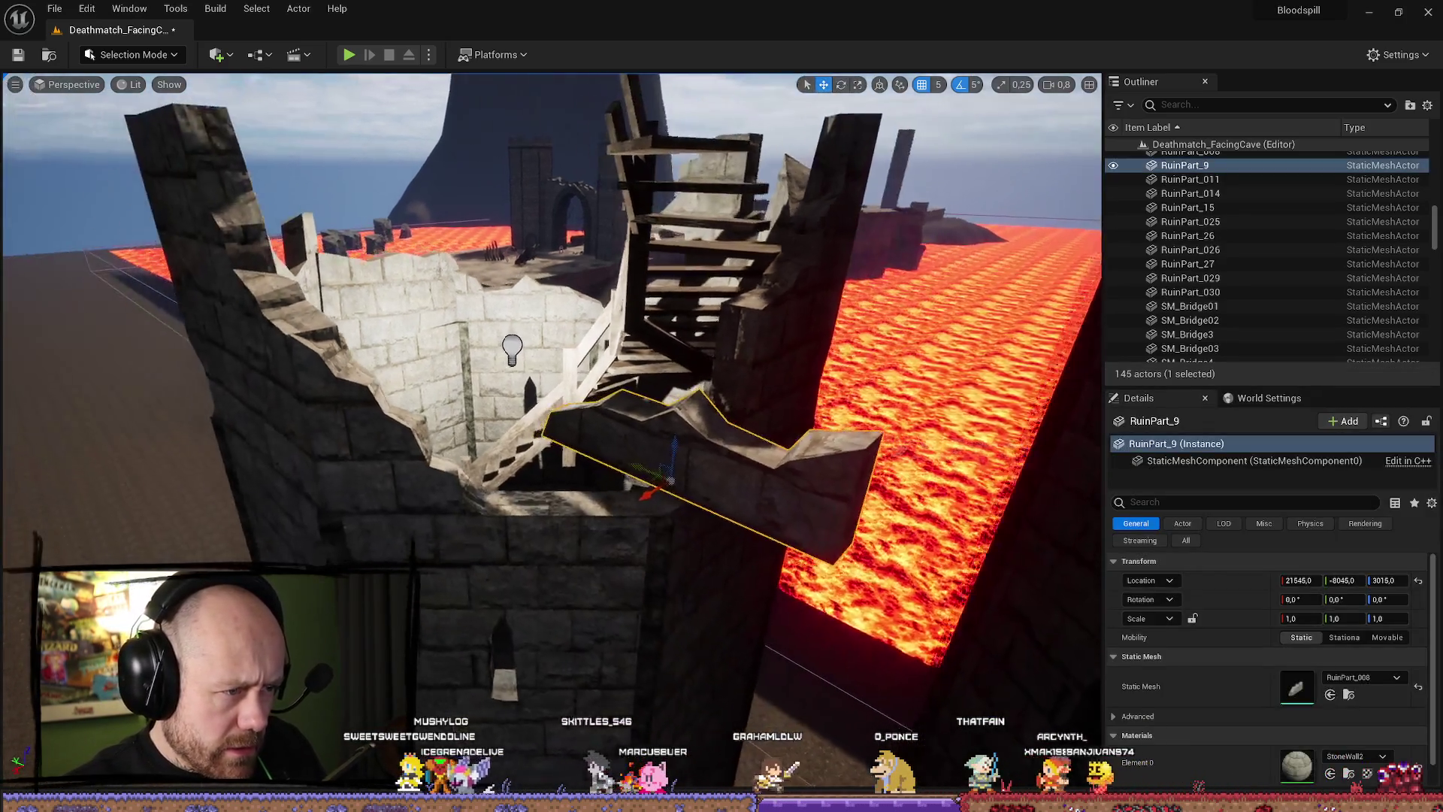
key("e")
left_click_drag(612, 522, 670, 517)
key("Delete")
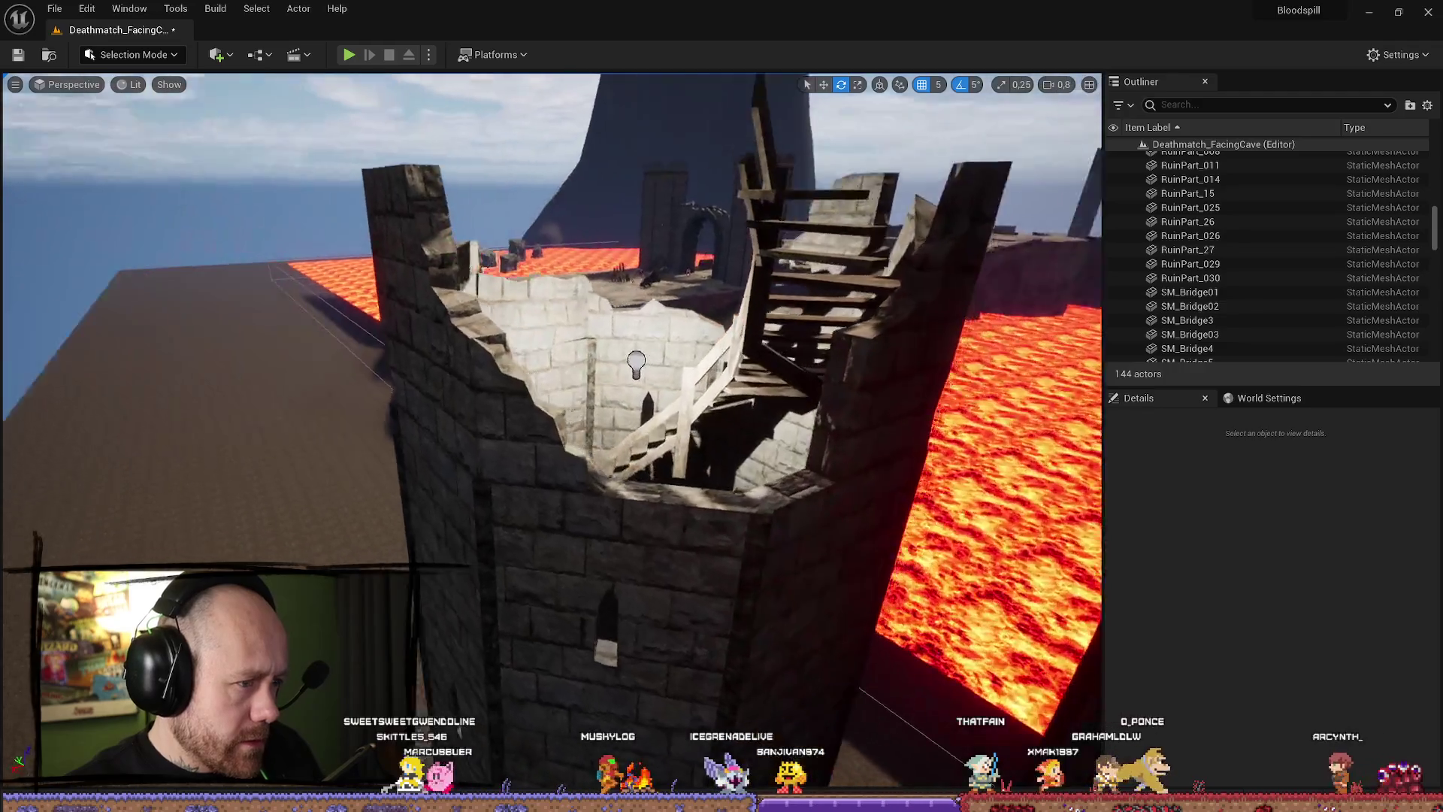
Place the RuinPart_011 wall piece inside the tower and turn it 90°.
key("ctrl+space")
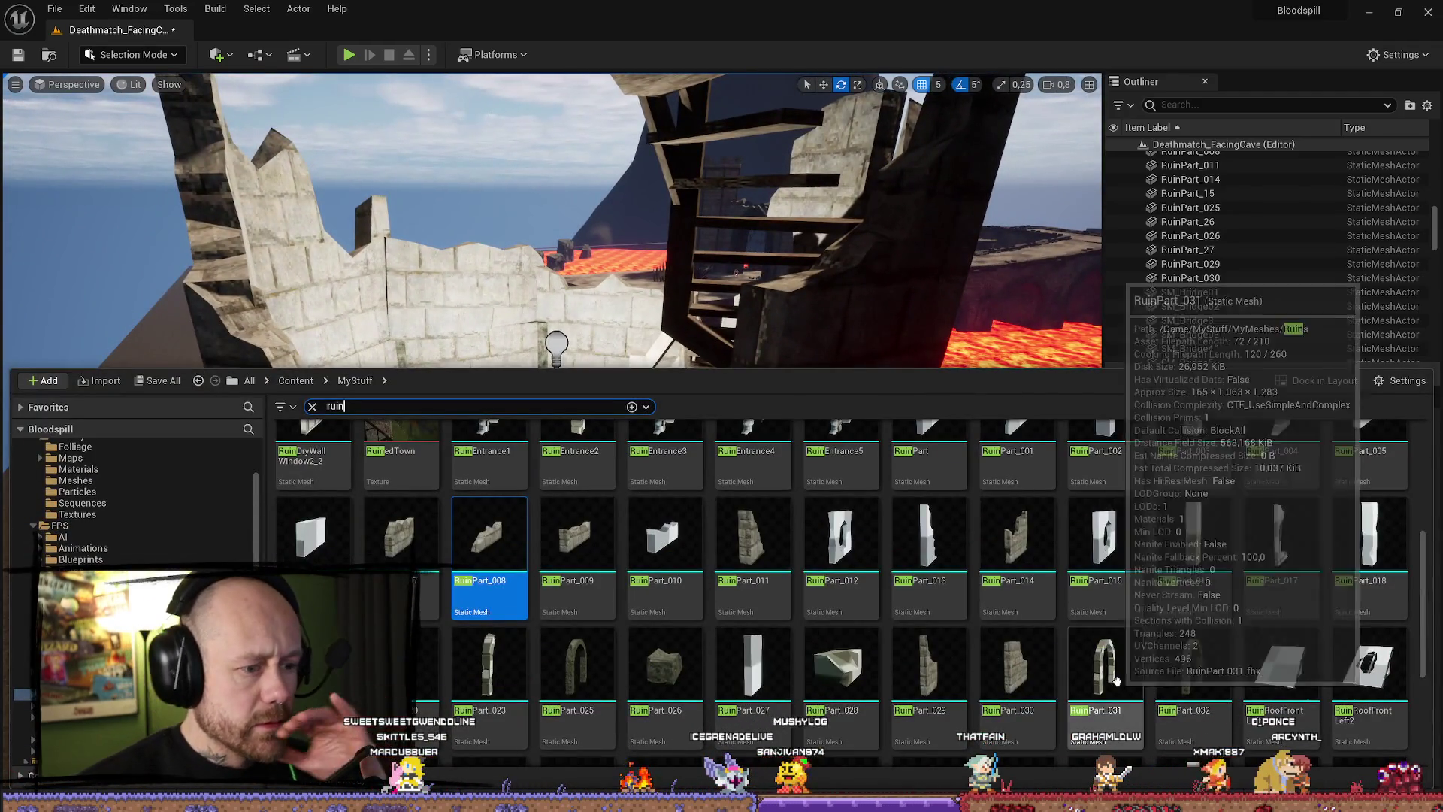
scroll(1369, 613, "up", 3)
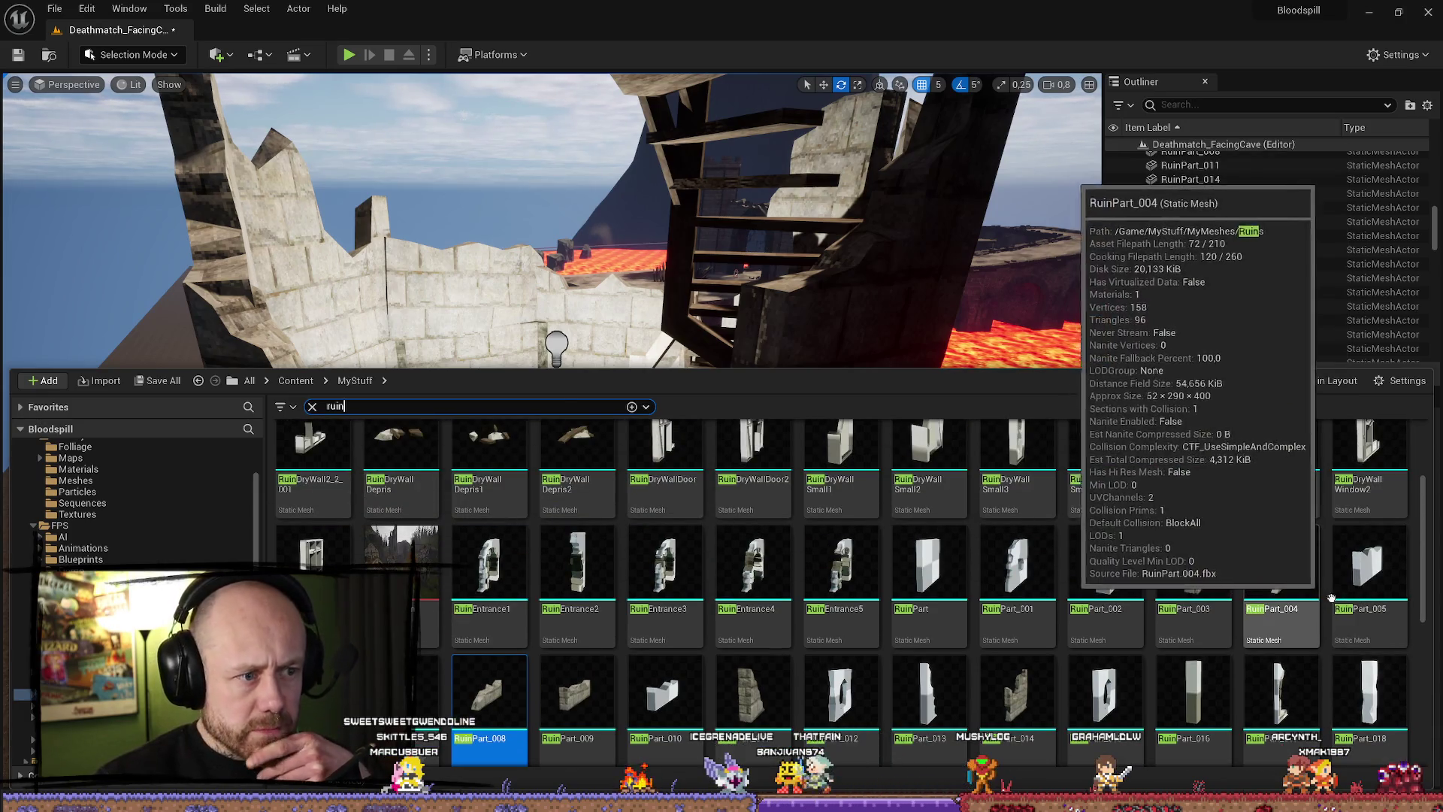
scroll(1267, 608, "down", 2)
scroll(1267, 608, "down", 2)
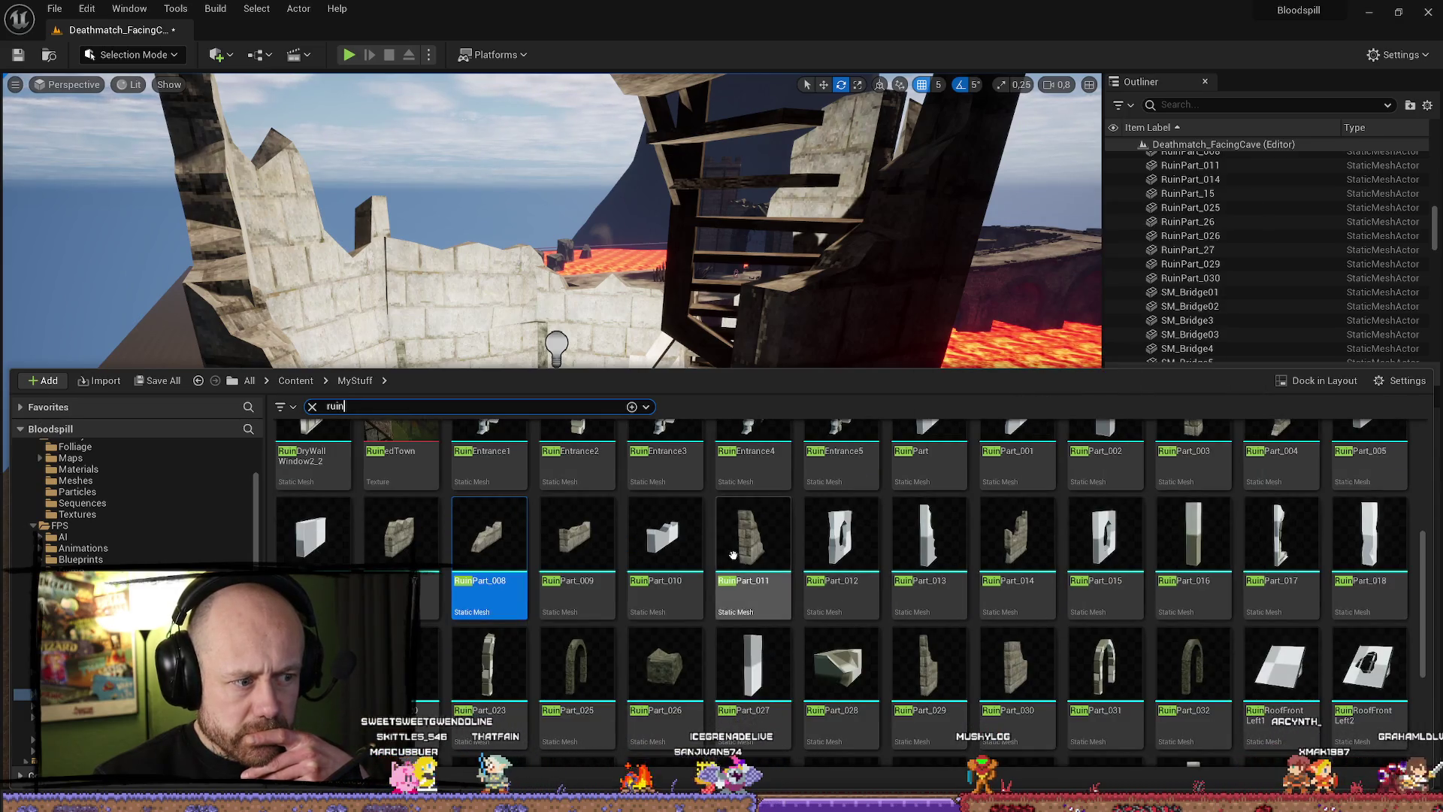
mouse_move(733, 554)
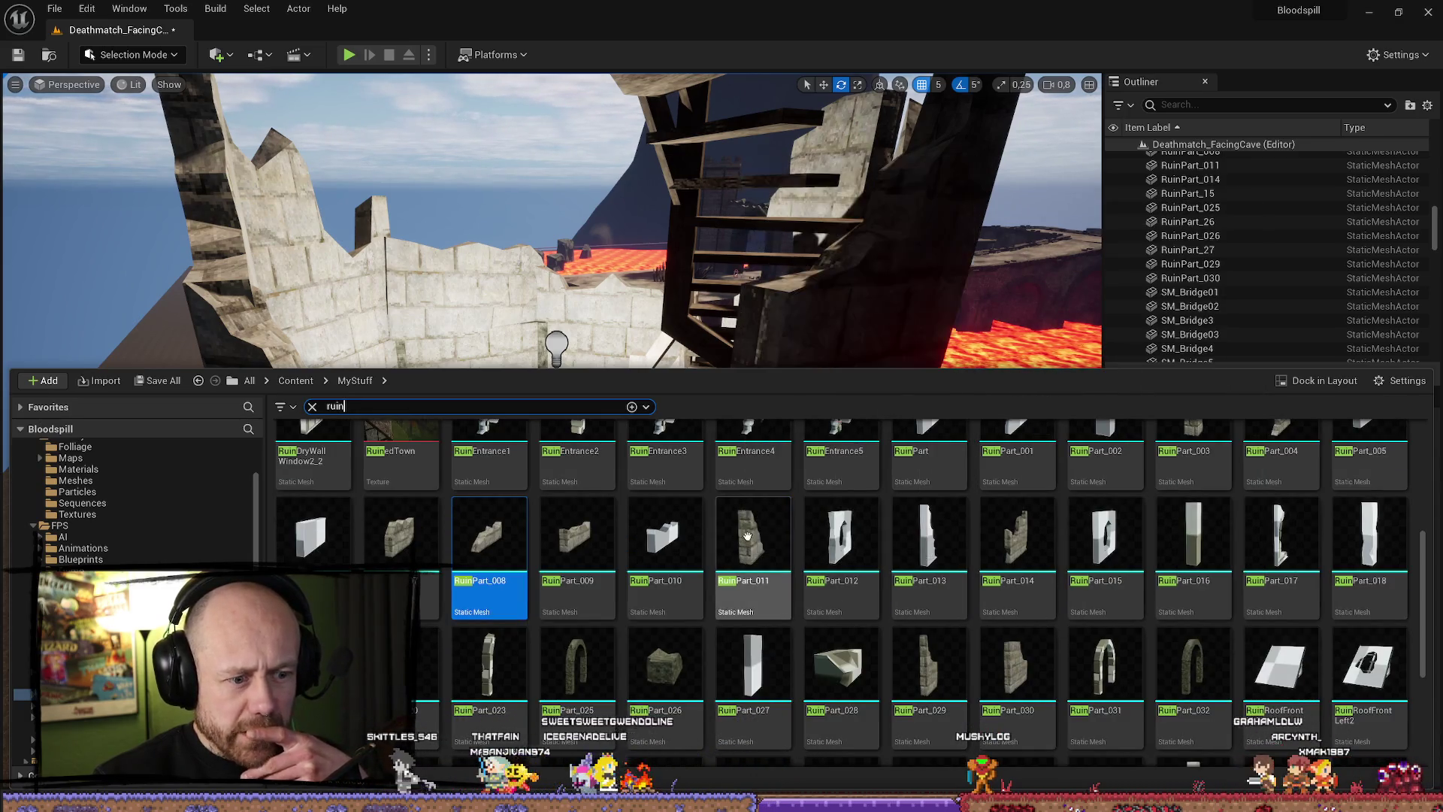
mouse_move(789, 522)
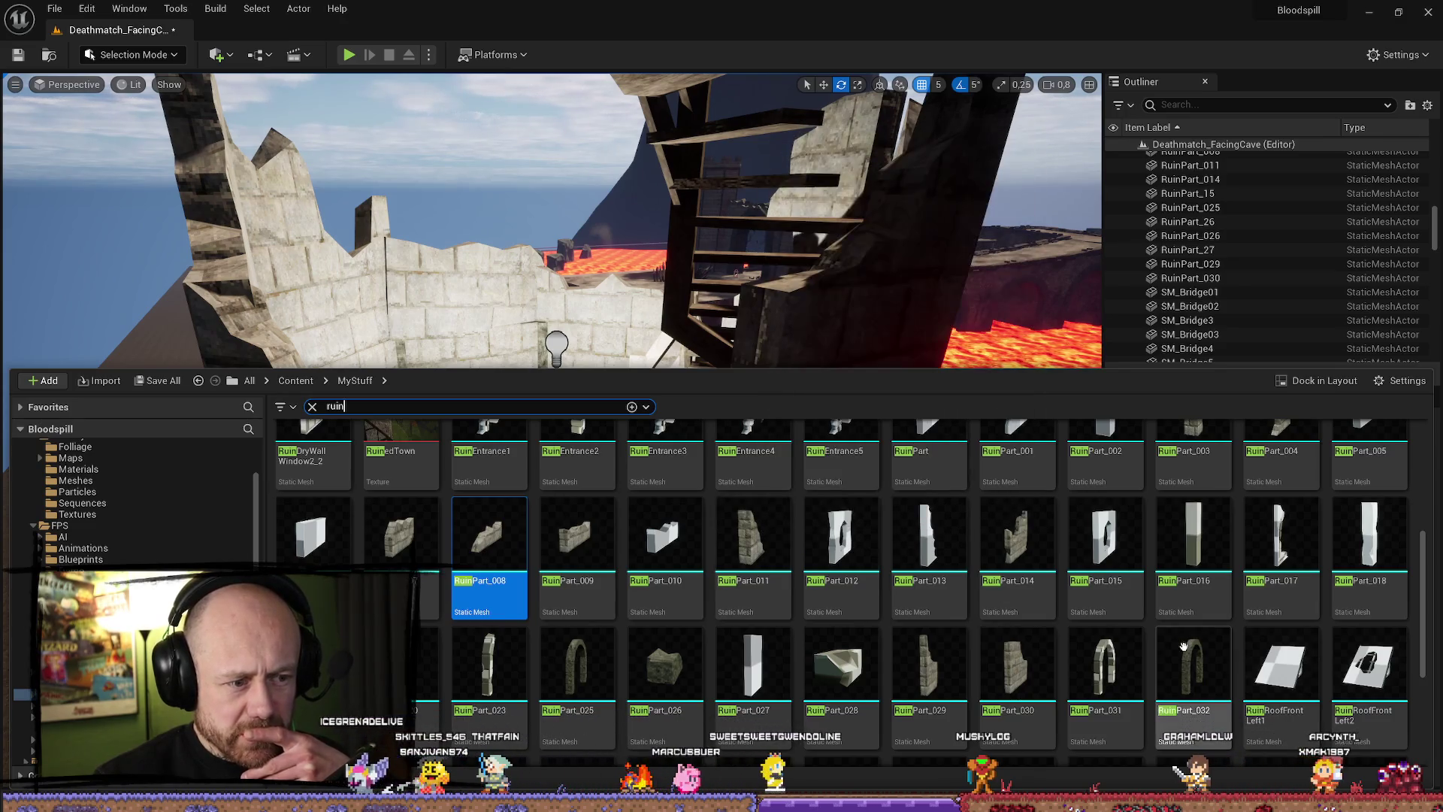
mouse_move(1010, 625)
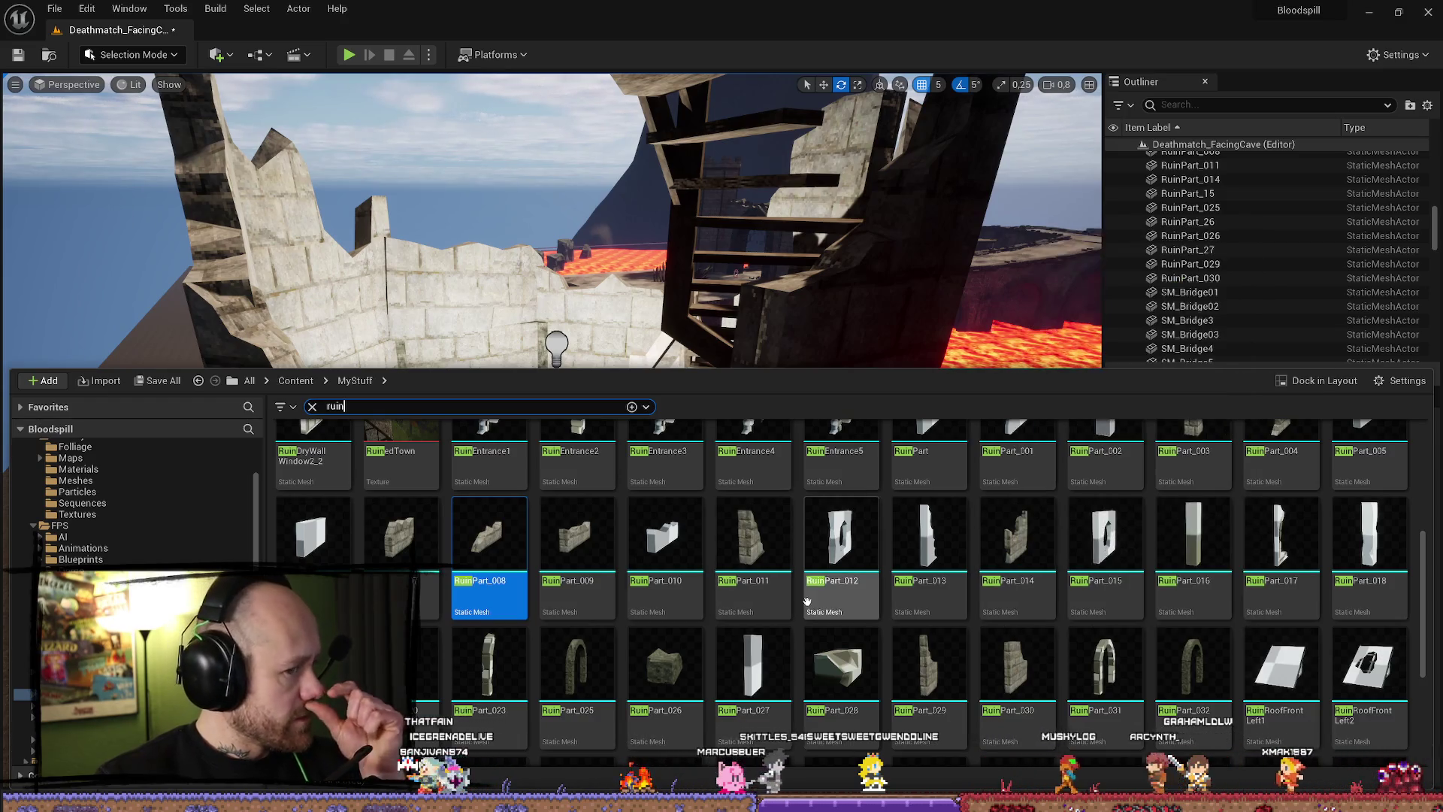
mouse_move(757, 556)
left_mouse_down()
mouse_move(541, 526)
mouse_move(619, 562)
left_mouse_up()
left_click_drag(624, 618, 571, 599)
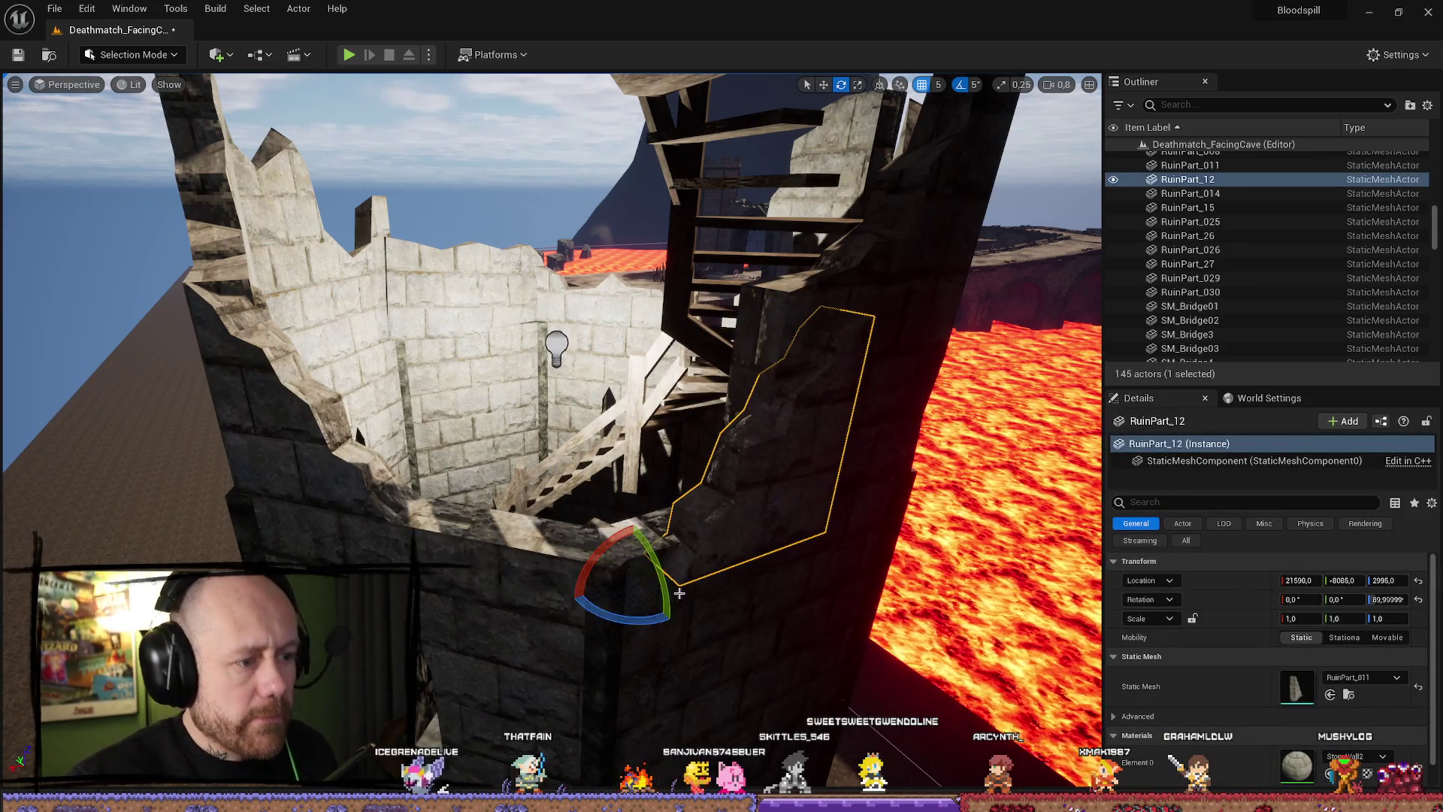
Slide the wall piece sideways into its final spot, then select the RuinPart_027 asset.
key("w")
mouse_move(661, 571)
left_mouse_down()
mouse_move(552, 587)
mouse_move(540, 559)
left_mouse_up()
mouse_move(667, 691)
left_mouse_down()
mouse_move(637, 696)
mouse_move(680, 644)
mouse_move(620, 632)
mouse_move(599, 596)
left_mouse_up()
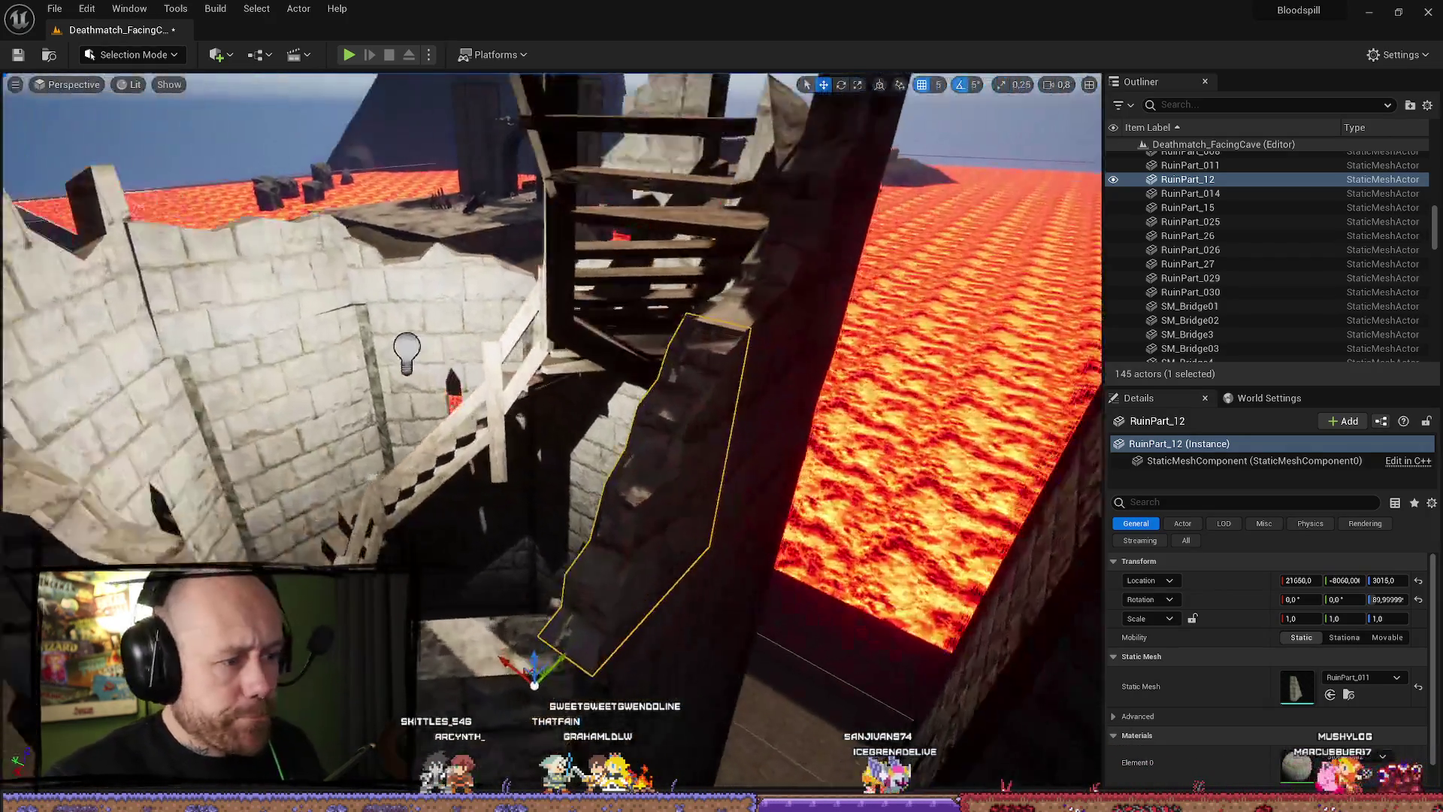
key("ctrl+b")
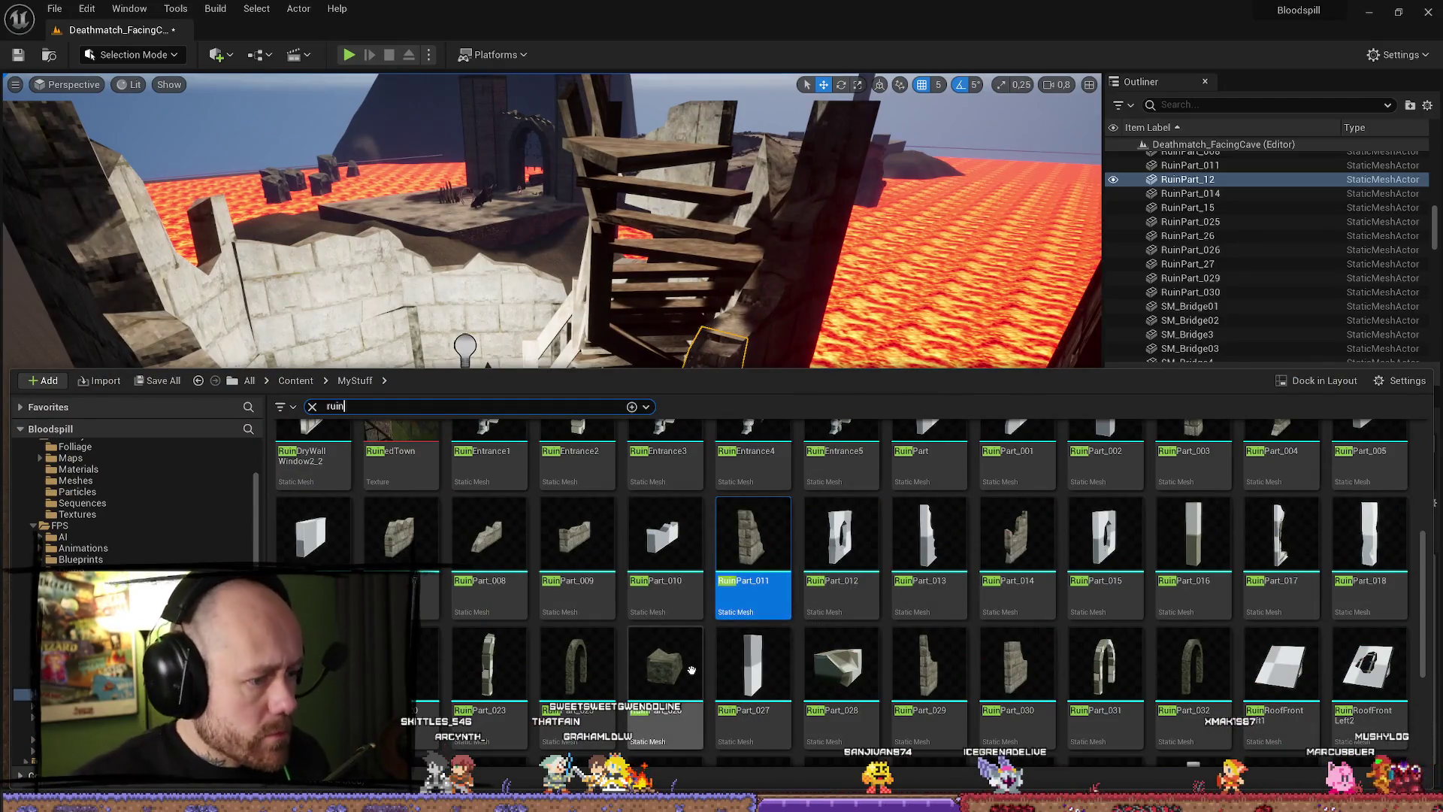
left_click(733, 692)
Frame the selected tower pieces and undo their accidental move away from the tower.
key("f")
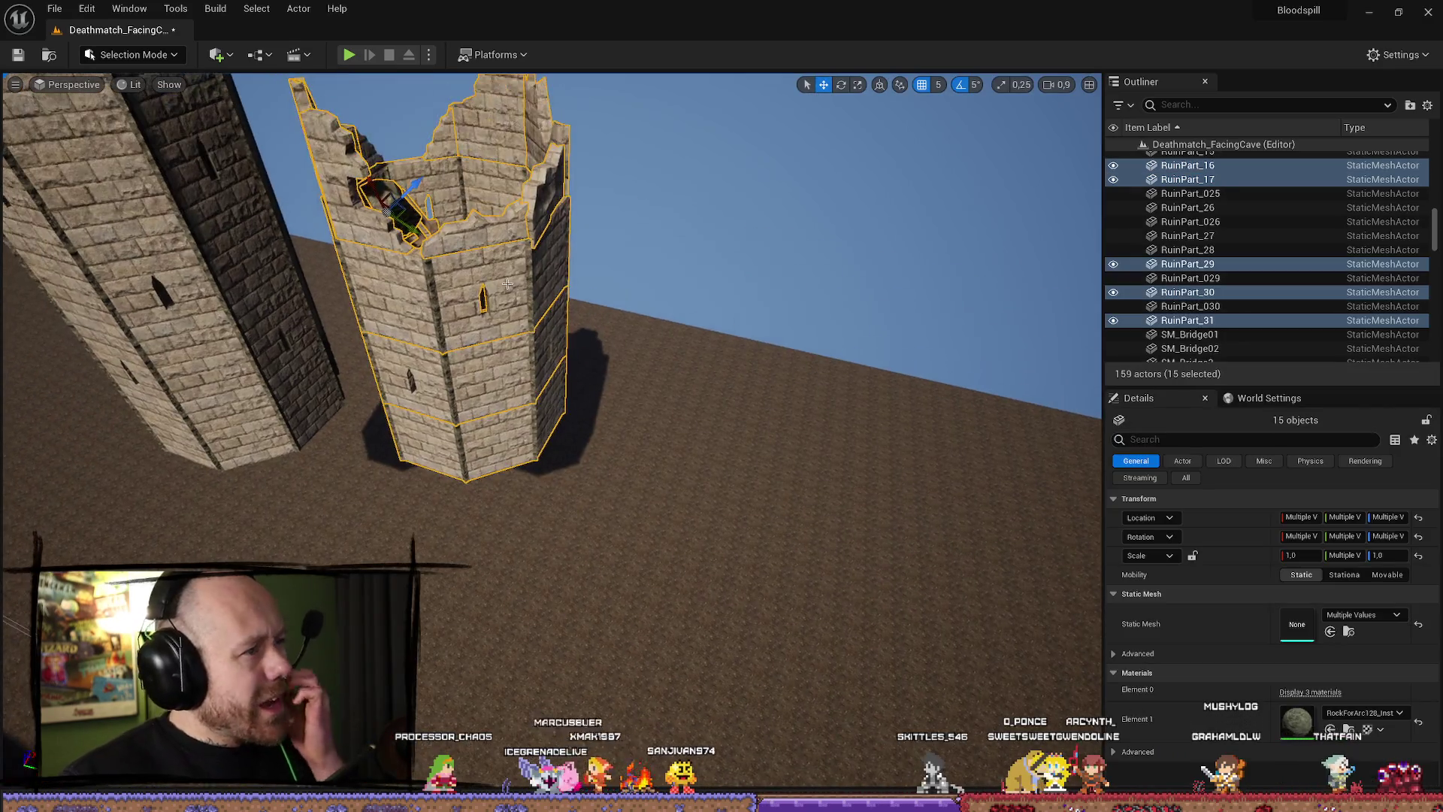
left_click_drag(410, 229, 836, 447)
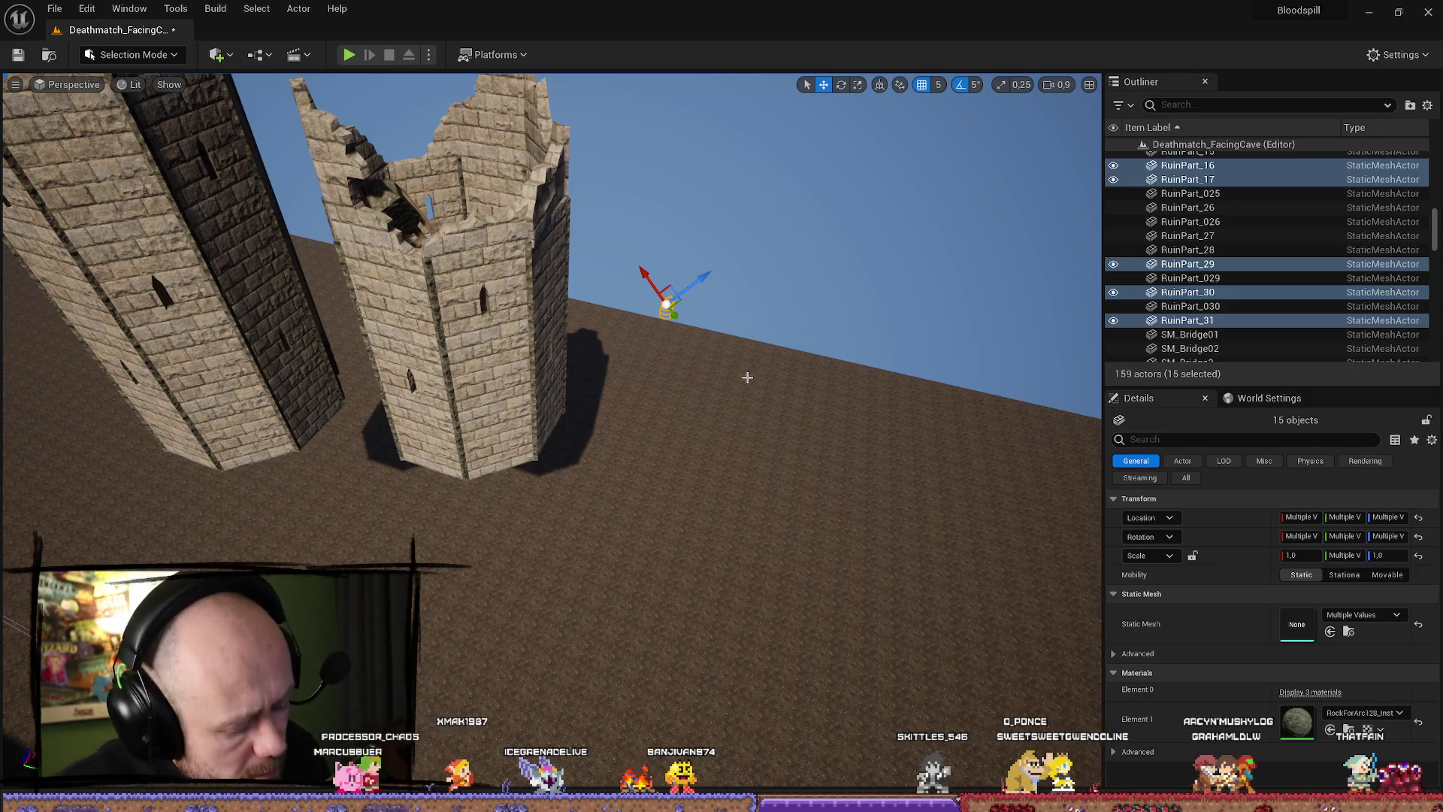
left_click_drag(867, 395, 866, 394)
mouse_move(575, 377)
left_mouse_down()
mouse_move(526, 380)
mouse_move(635, 427)
mouse_move(699, 576)
mouse_move(975, 514)
left_mouse_up()
mouse_move(839, 449)
left_mouse_down()
mouse_move(650, 442)
mouse_move(1035, 575)
mouse_move(925, 571)
mouse_move(744, 613)
mouse_move(817, 561)
left_mouse_up()
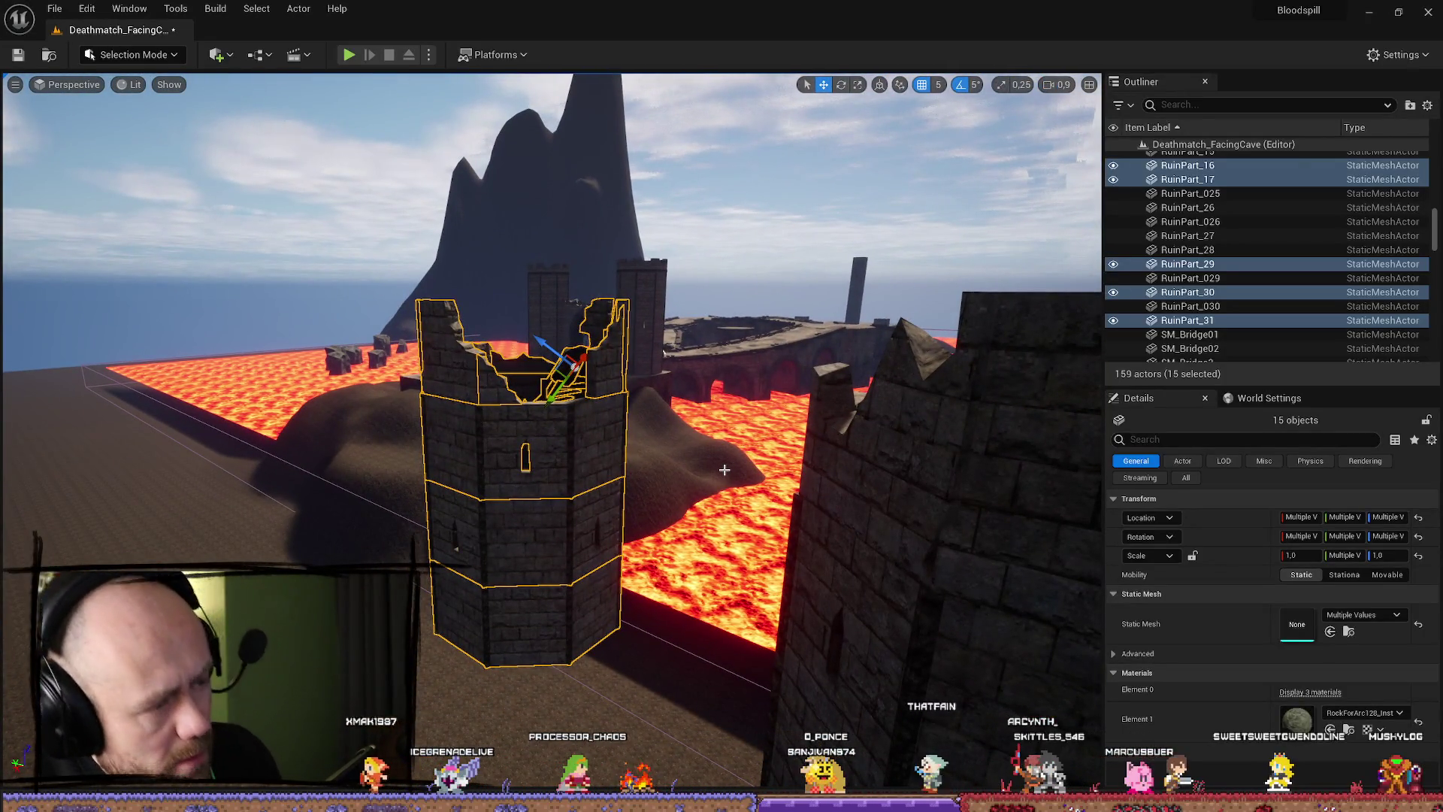
key("ctrl+z")
key("ctrl+z")
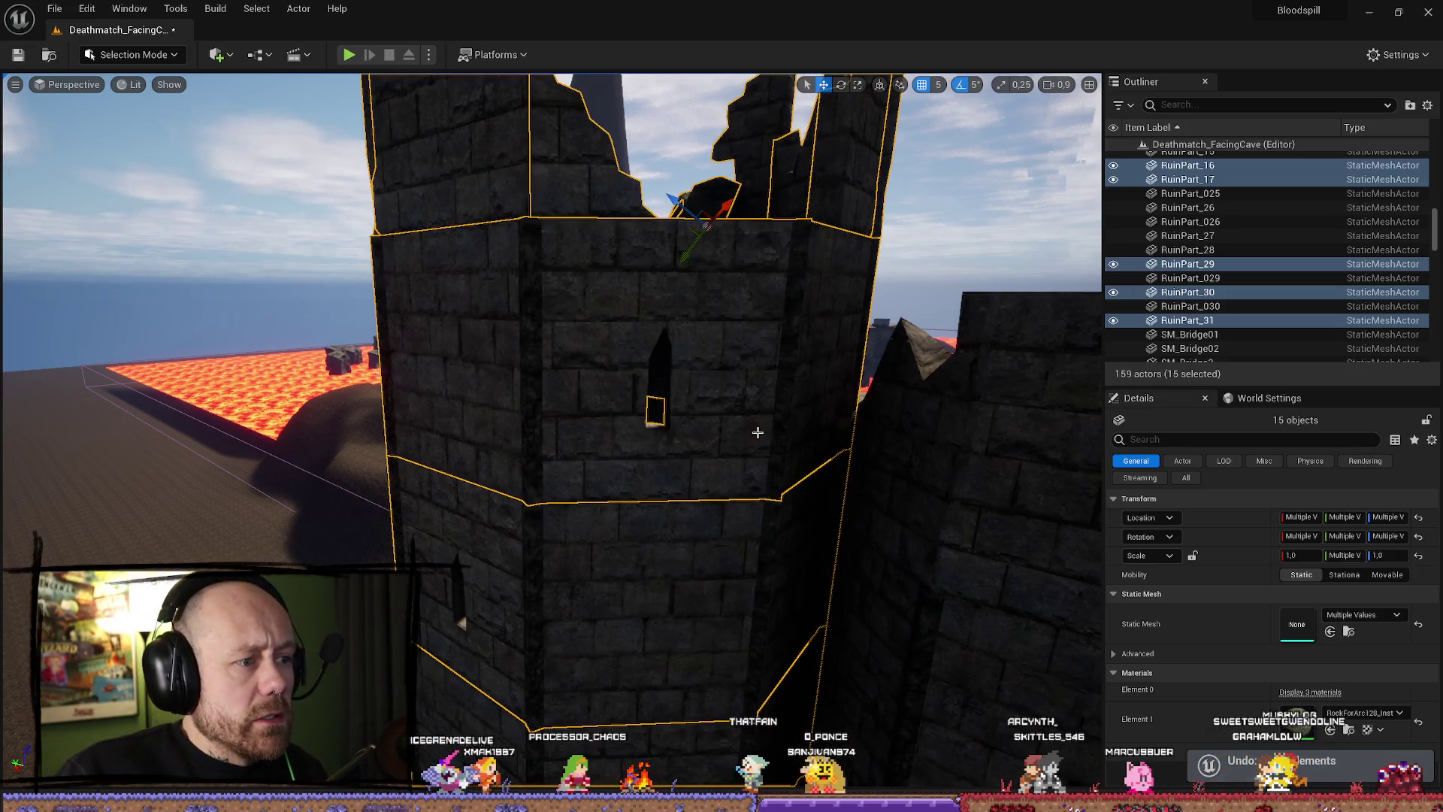
key("ctrl+z")
key("ctrl+z")
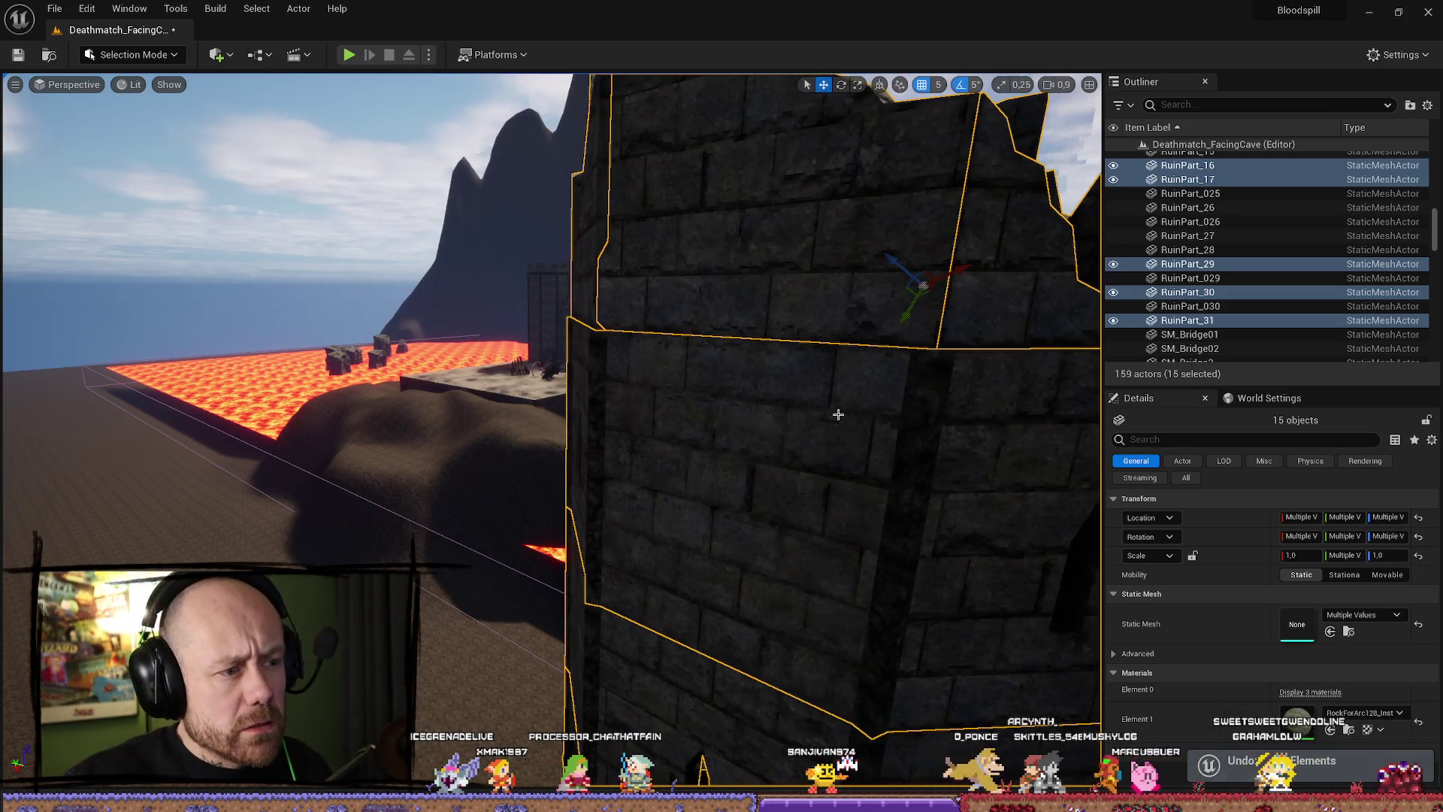
key("ctrl+z")
key("ctrl+z")
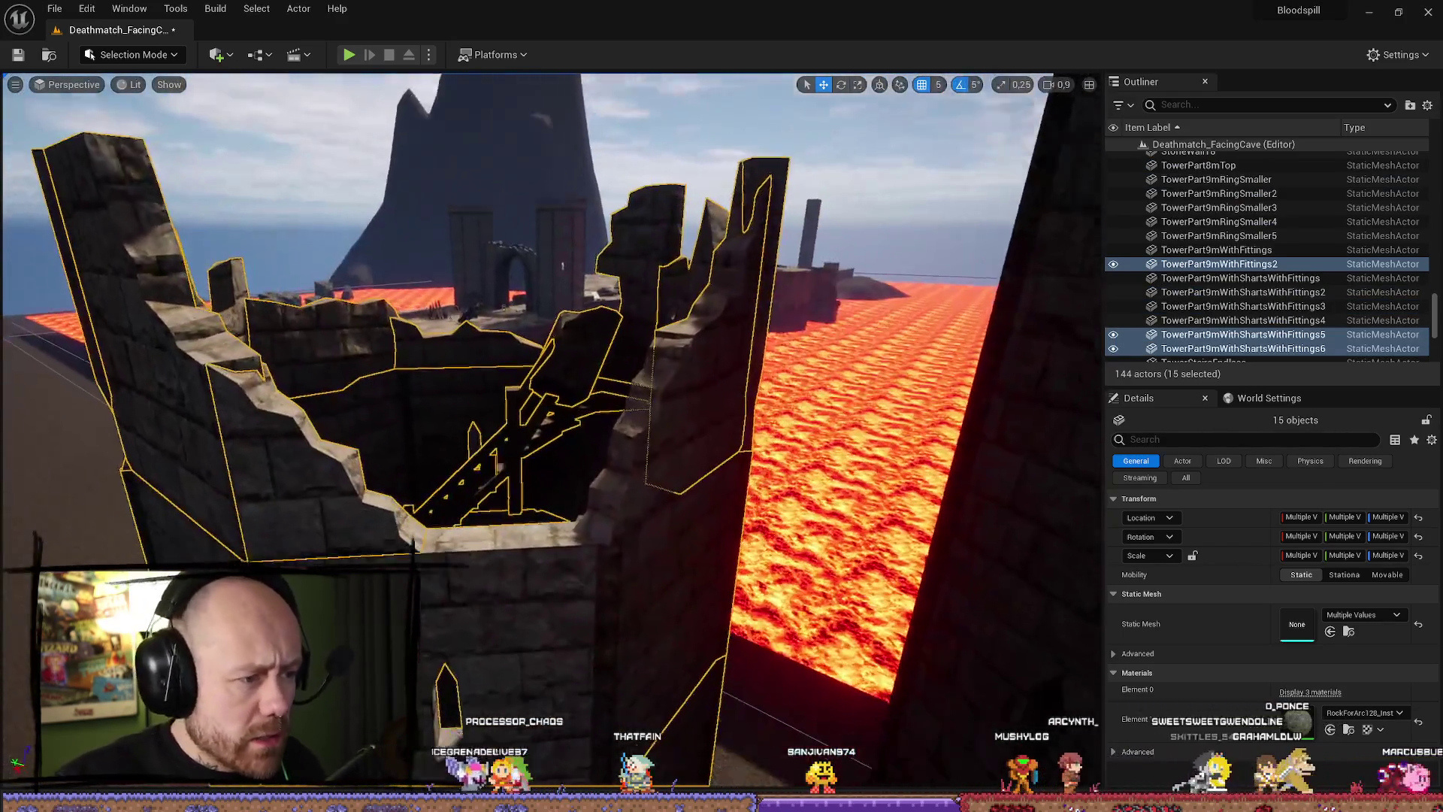
left_click_drag(753, 489, 753, 454)
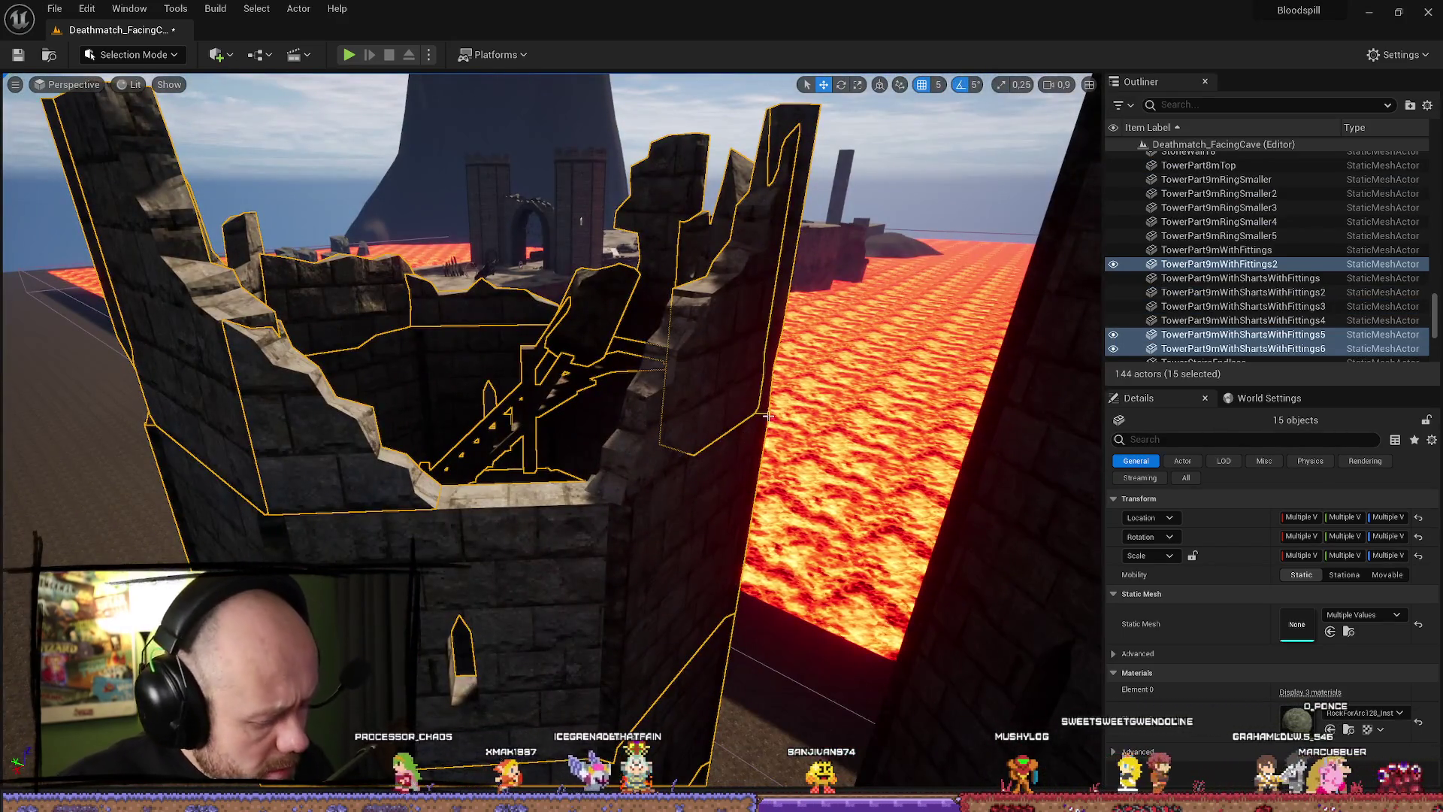
key("ctrl+z")
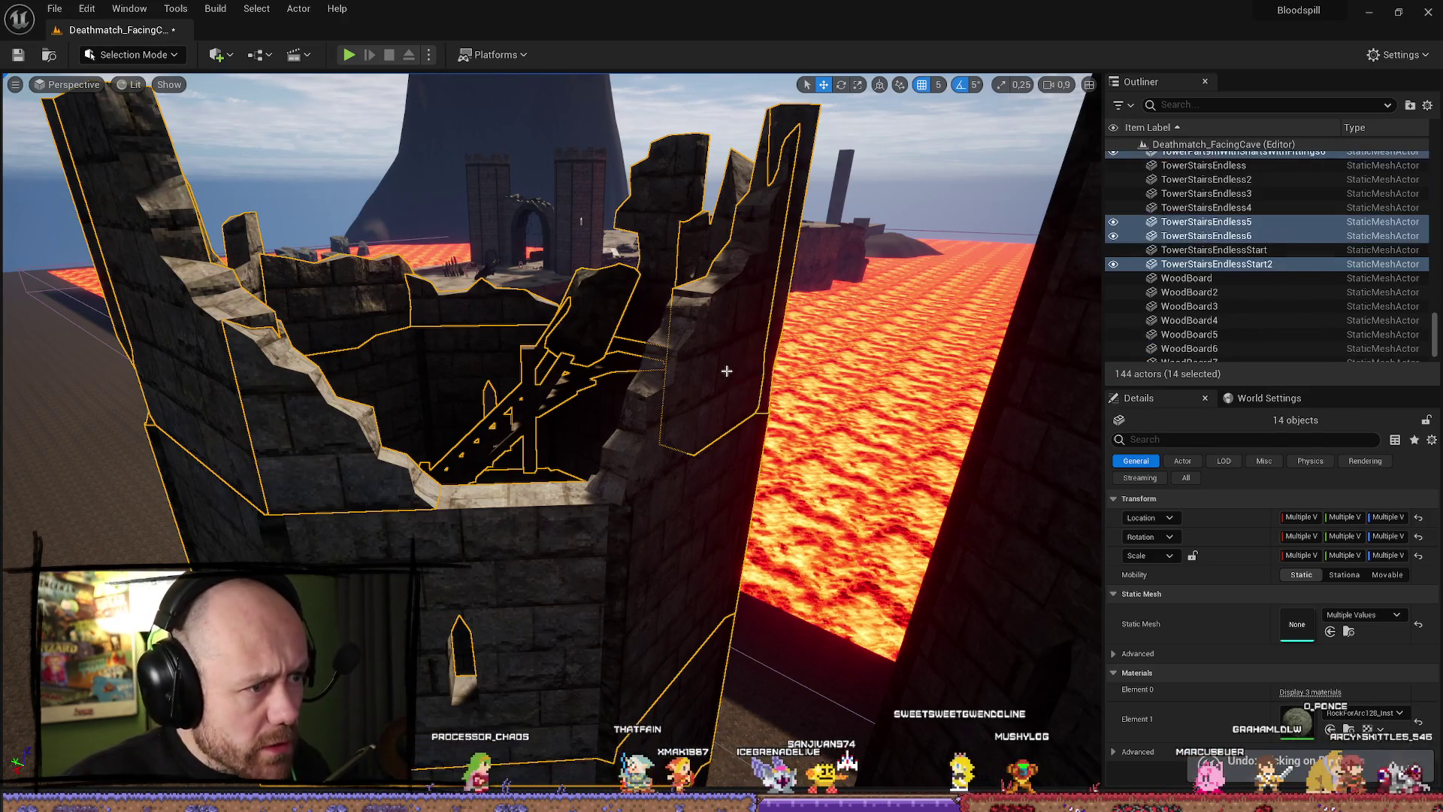
Add two more tower pieces to the selection and duplicate all 16.
mouse_move(607, 580)
left_mouse_down()
mouse_move(521, 503)
mouse_move(530, 466)
left_mouse_up()
left_click(607, 579, "ctrl")
left_click(522, 503, "ctrl")
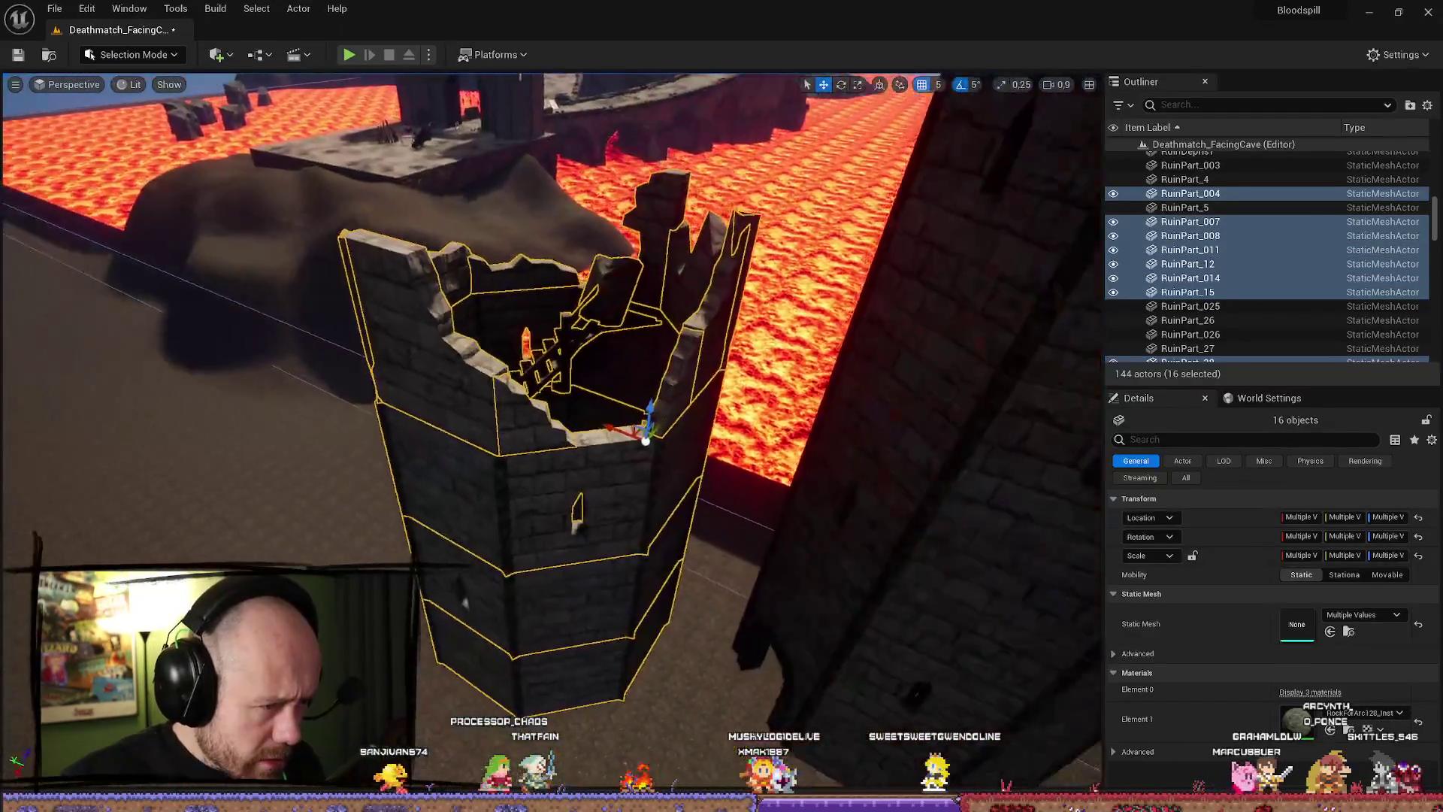
key("ctrl+d")
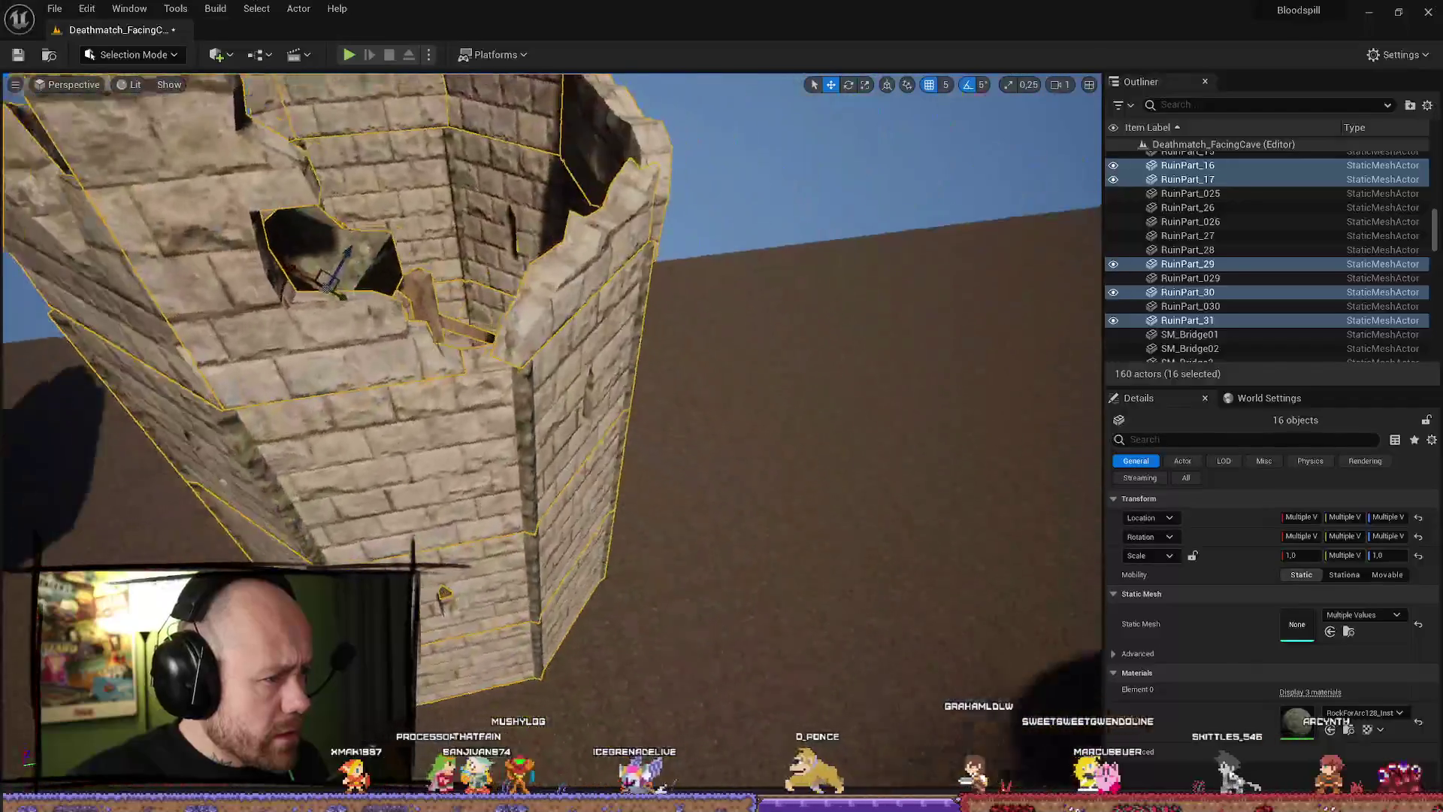
Pull back to a wide shot of the duplicated tower and open the Actor menu.
mouse_move(548, 376)
left_mouse_down()
mouse_move(488, 410)
mouse_move(459, 365)
mouse_move(428, 379)
mouse_move(402, 366)
mouse_move(417, 359)
mouse_move(264, 211)
left_mouse_up()
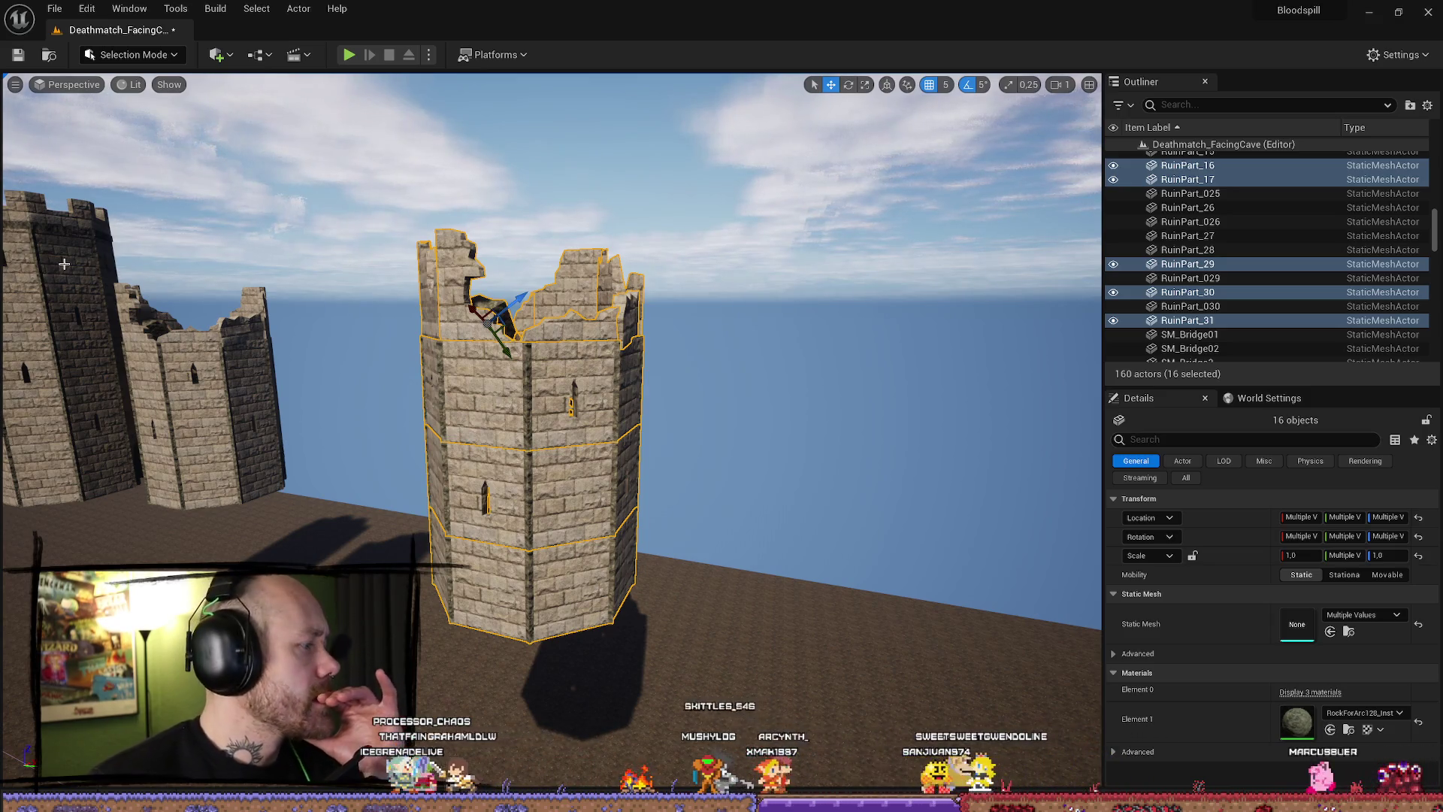
left_click(299, 8)
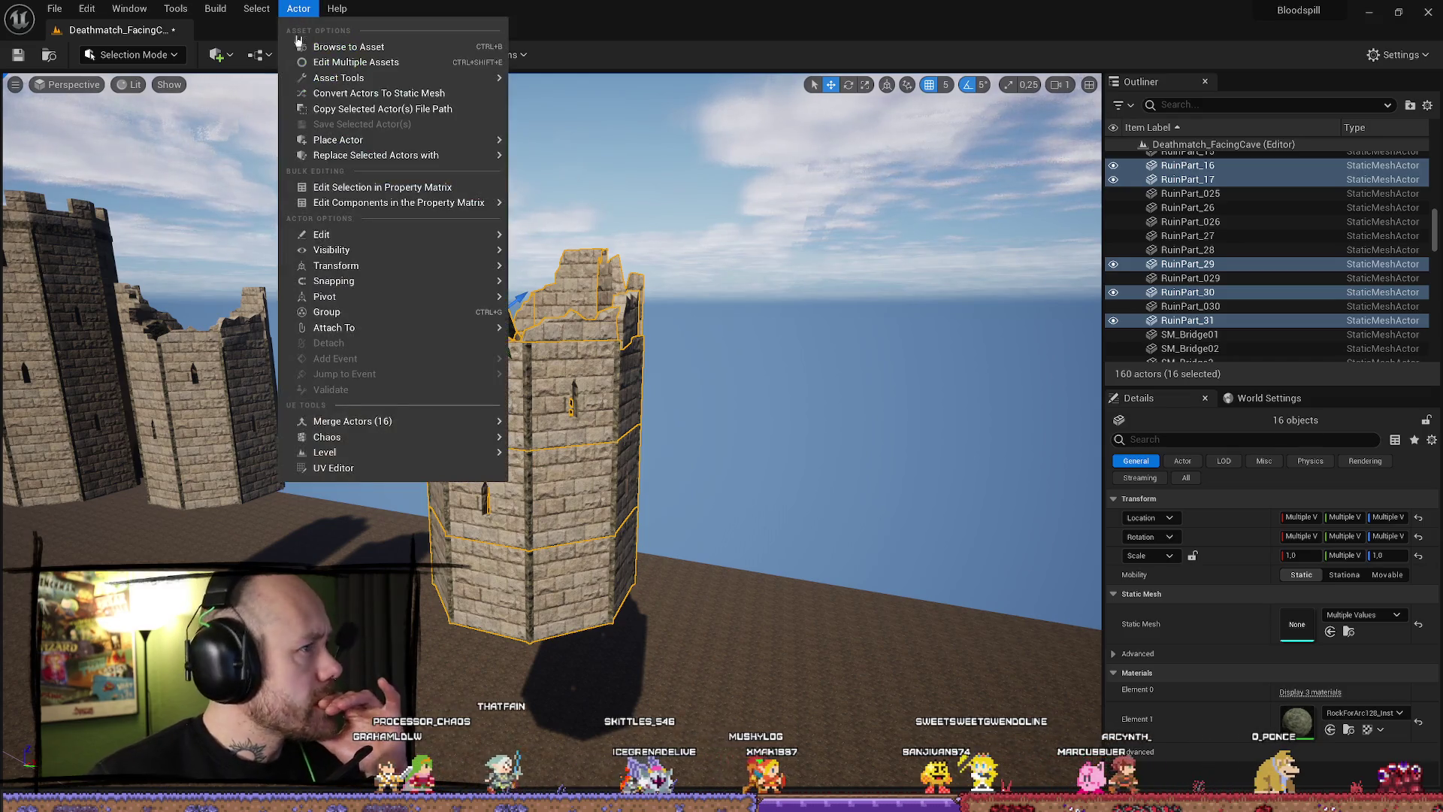
Start Merge Actors on the tower, cancel the save, then add the tower base to the selection.
mouse_move(439, 426)
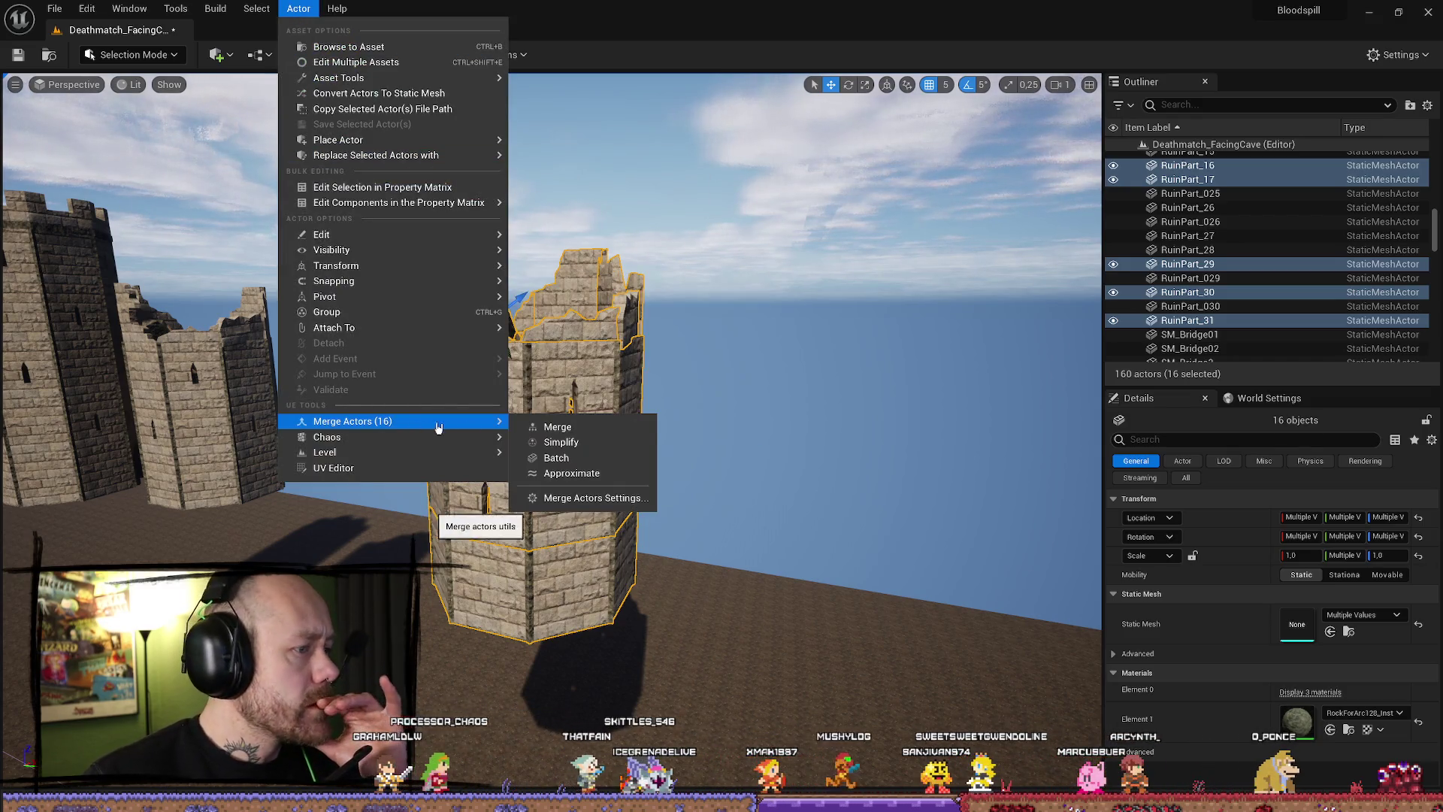
left_click(600, 500)
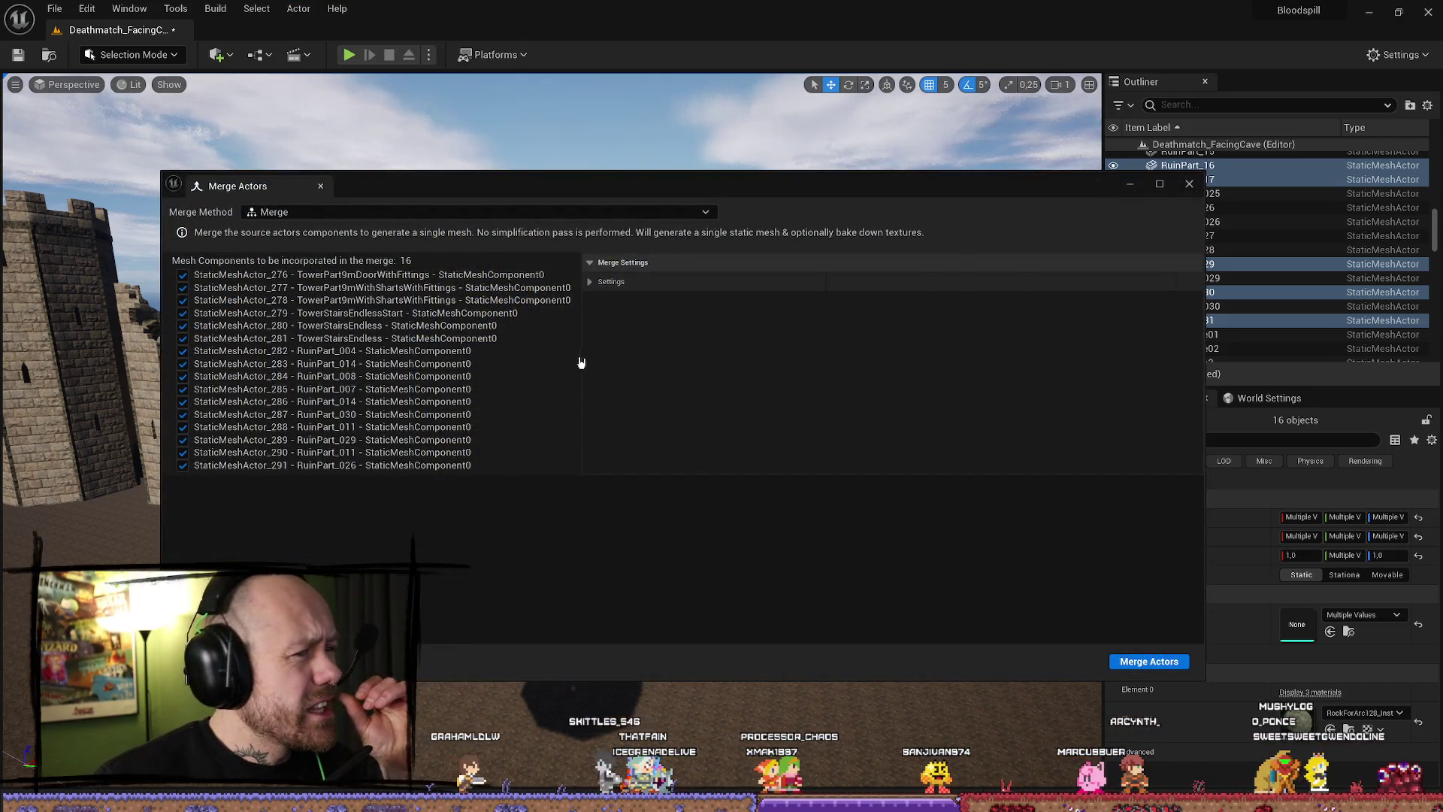
left_click(601, 282)
left_click(605, 282)
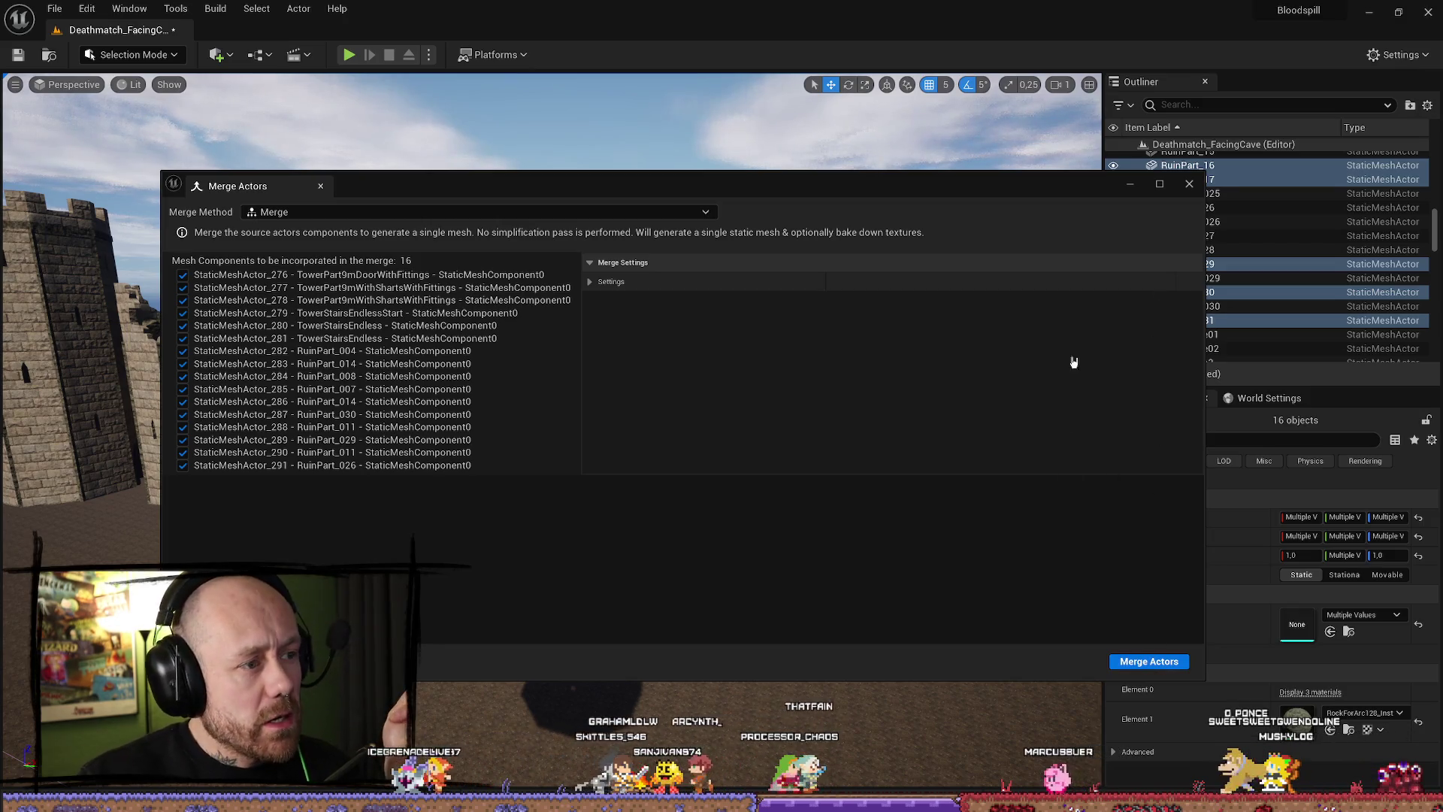
left_click(1142, 661)
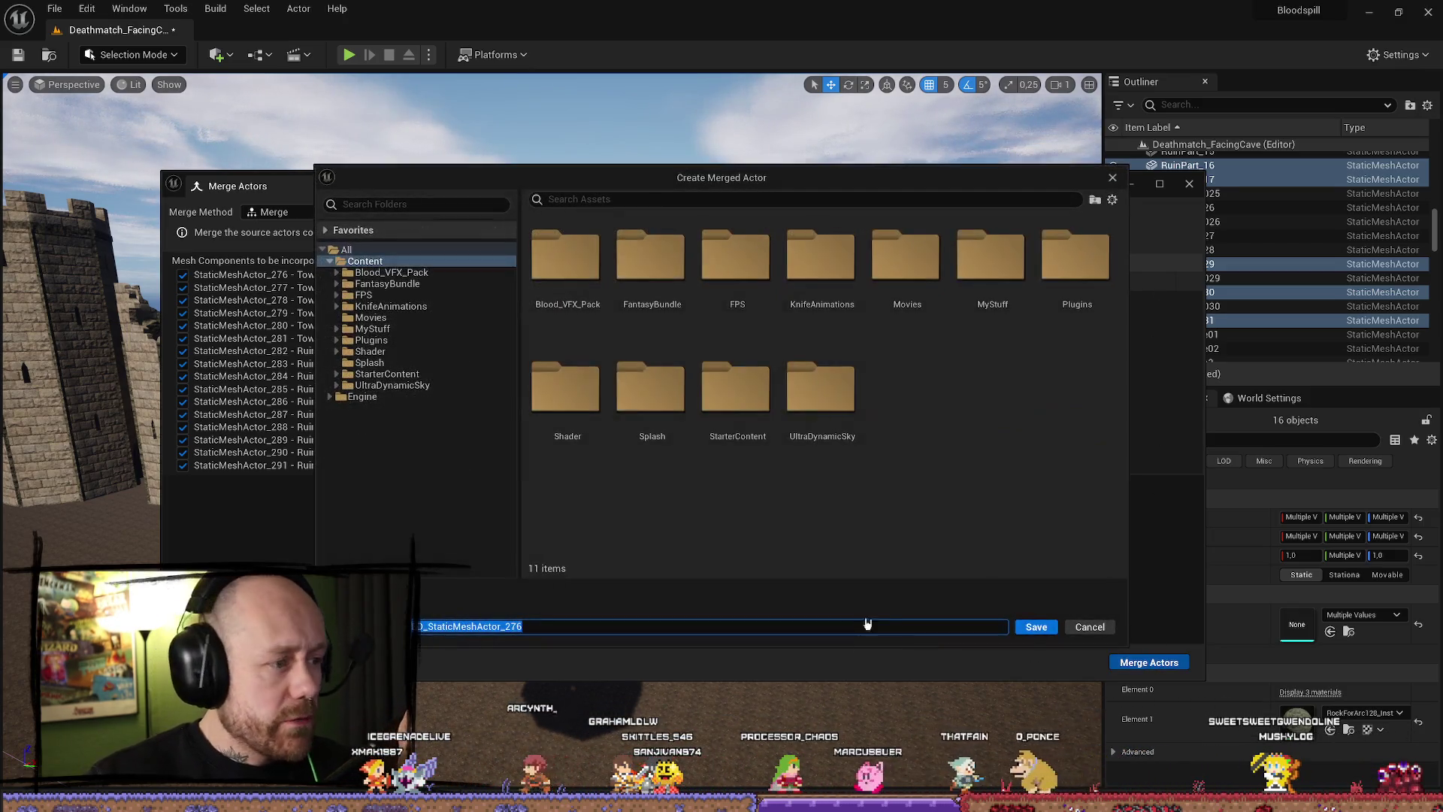
left_click(1089, 627)
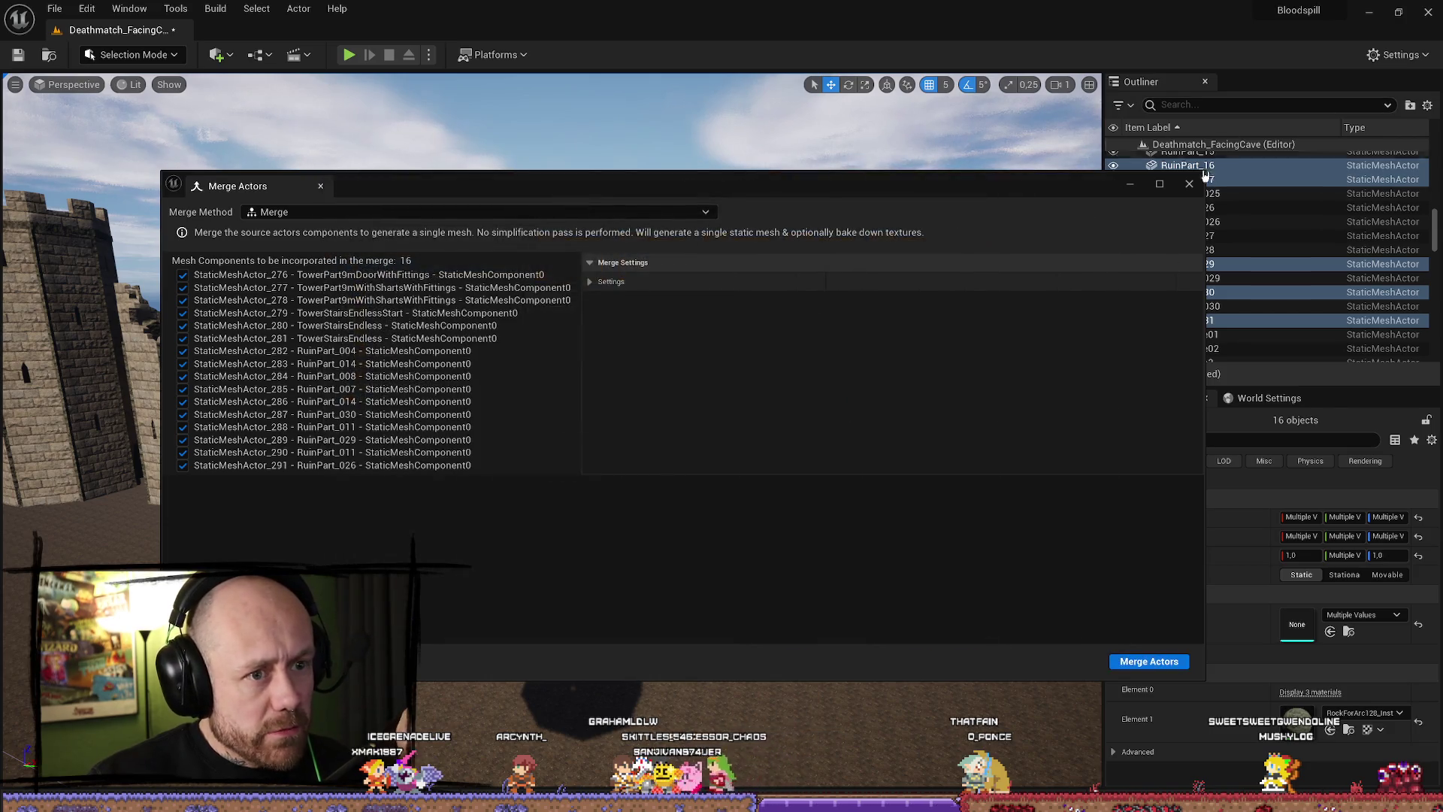
key("Escape")
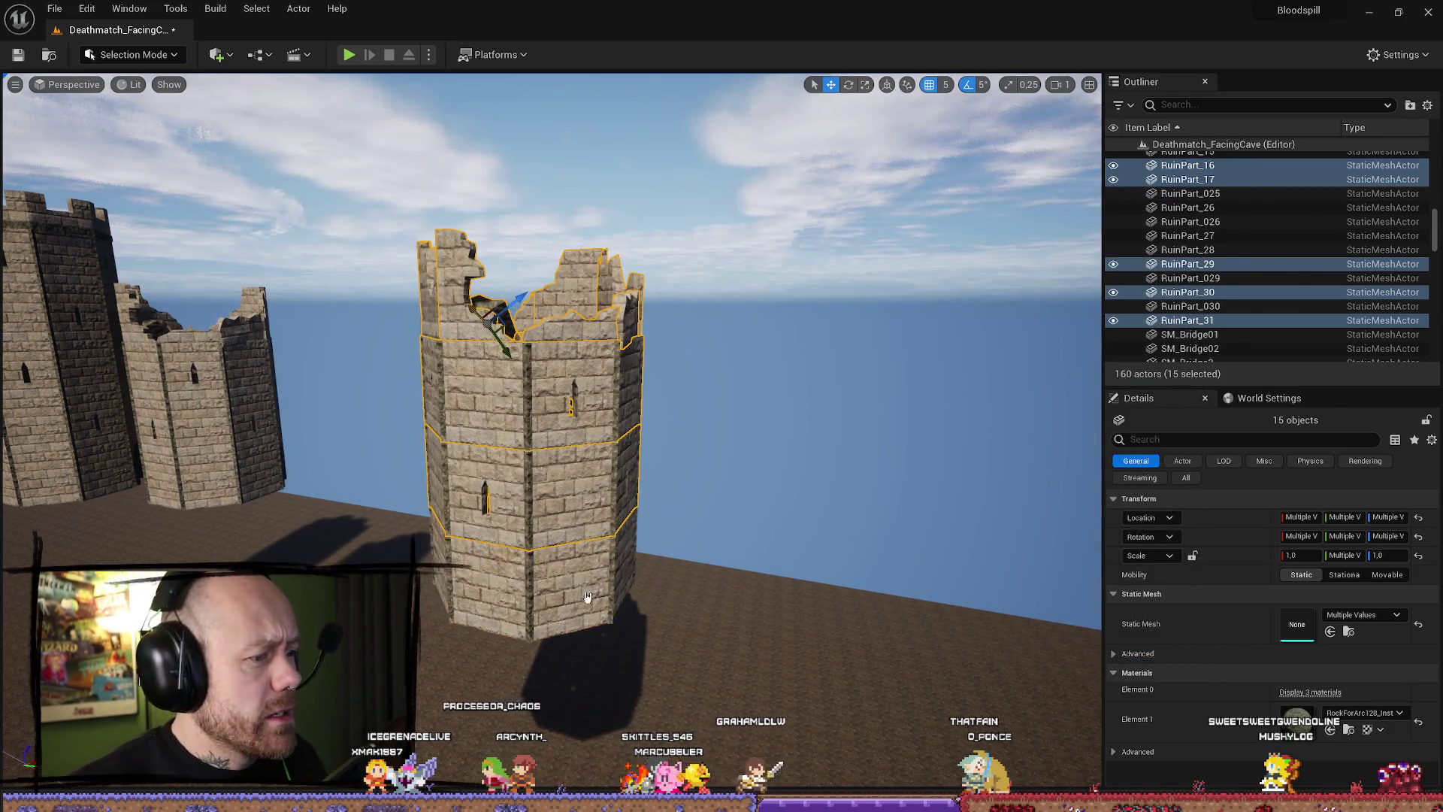
left_click(587, 596, "ctrl")
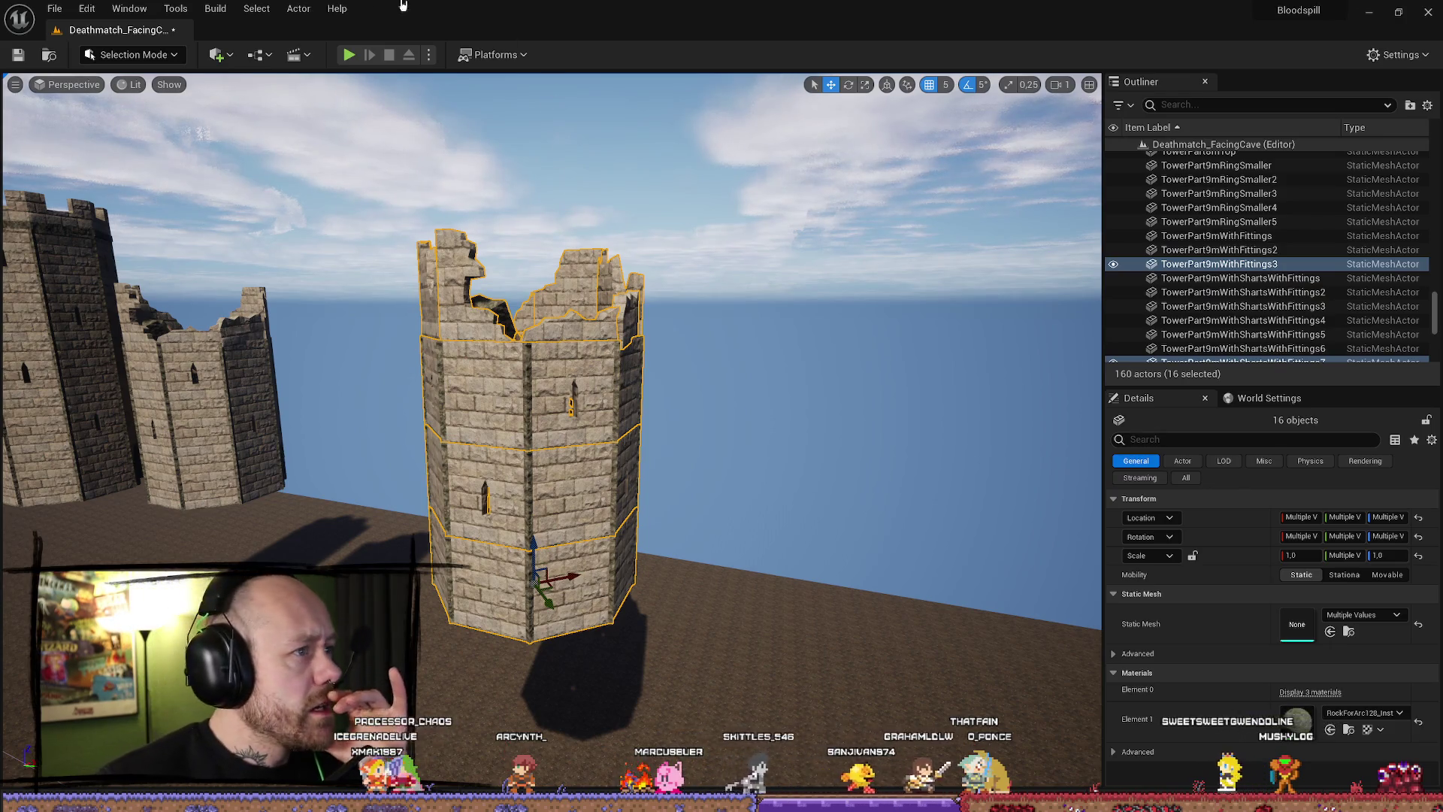
Run Merge Actors with the default Merge method on the 16 tower pieces.
left_click(282, 10)
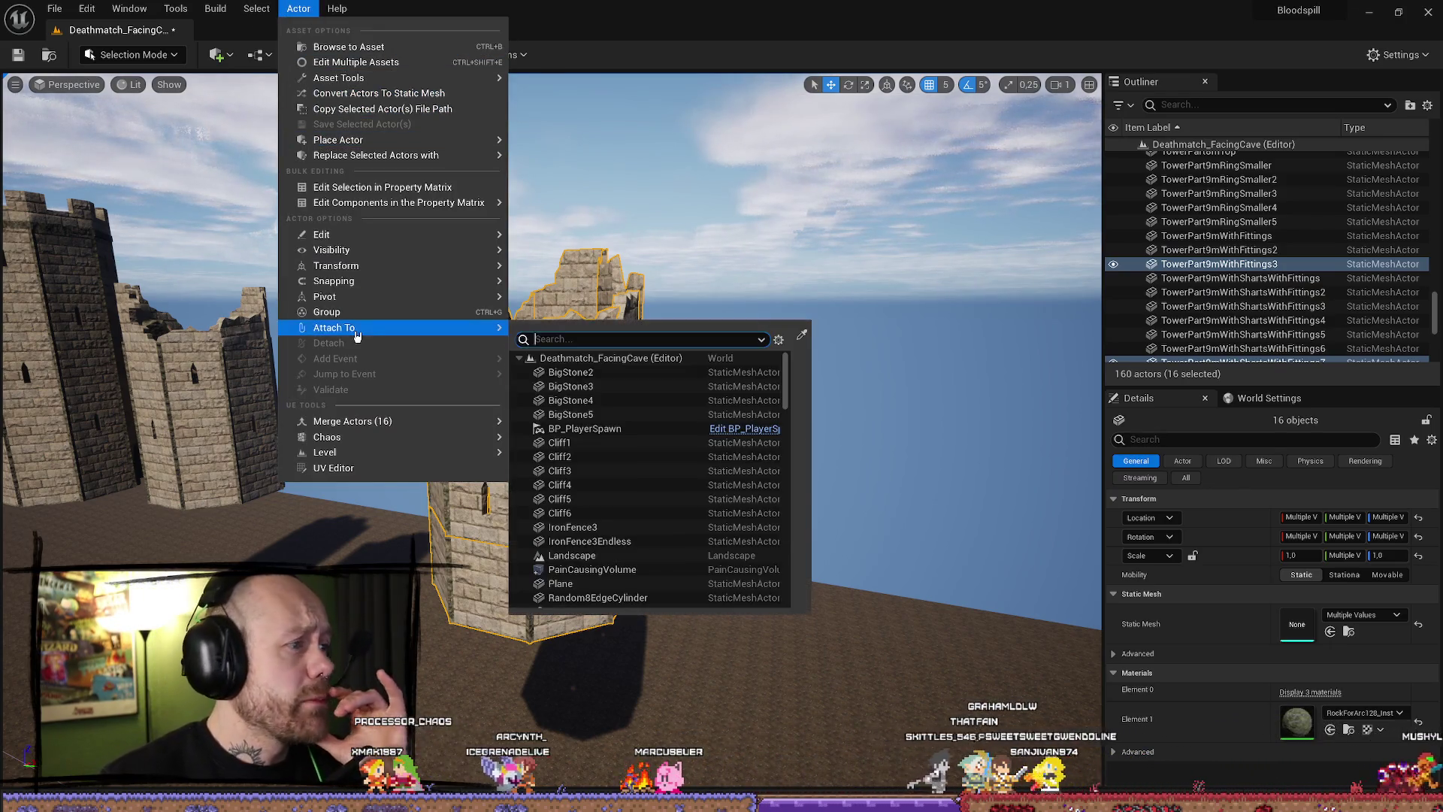
mouse_move(366, 423)
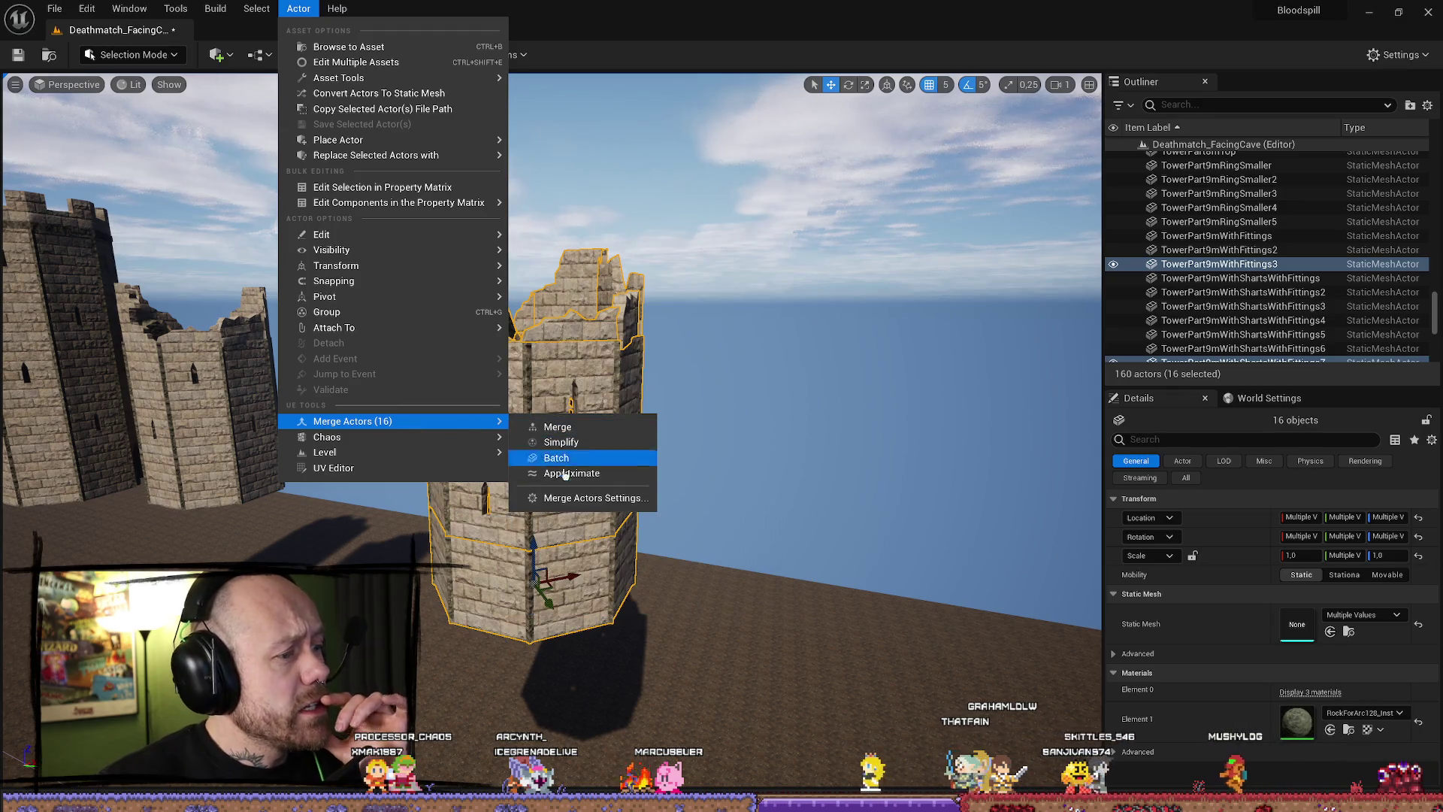
left_click(587, 499)
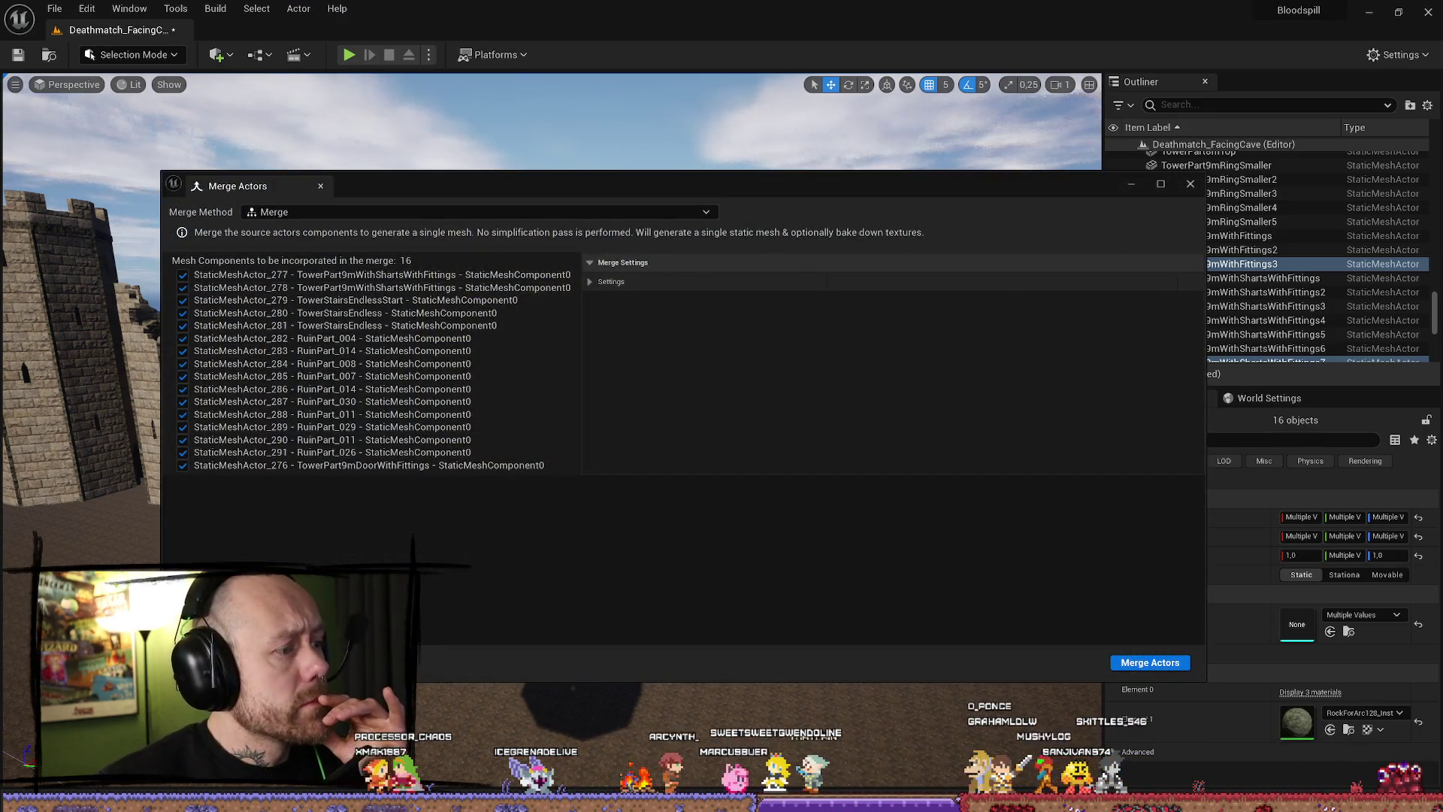
left_click(1150, 663)
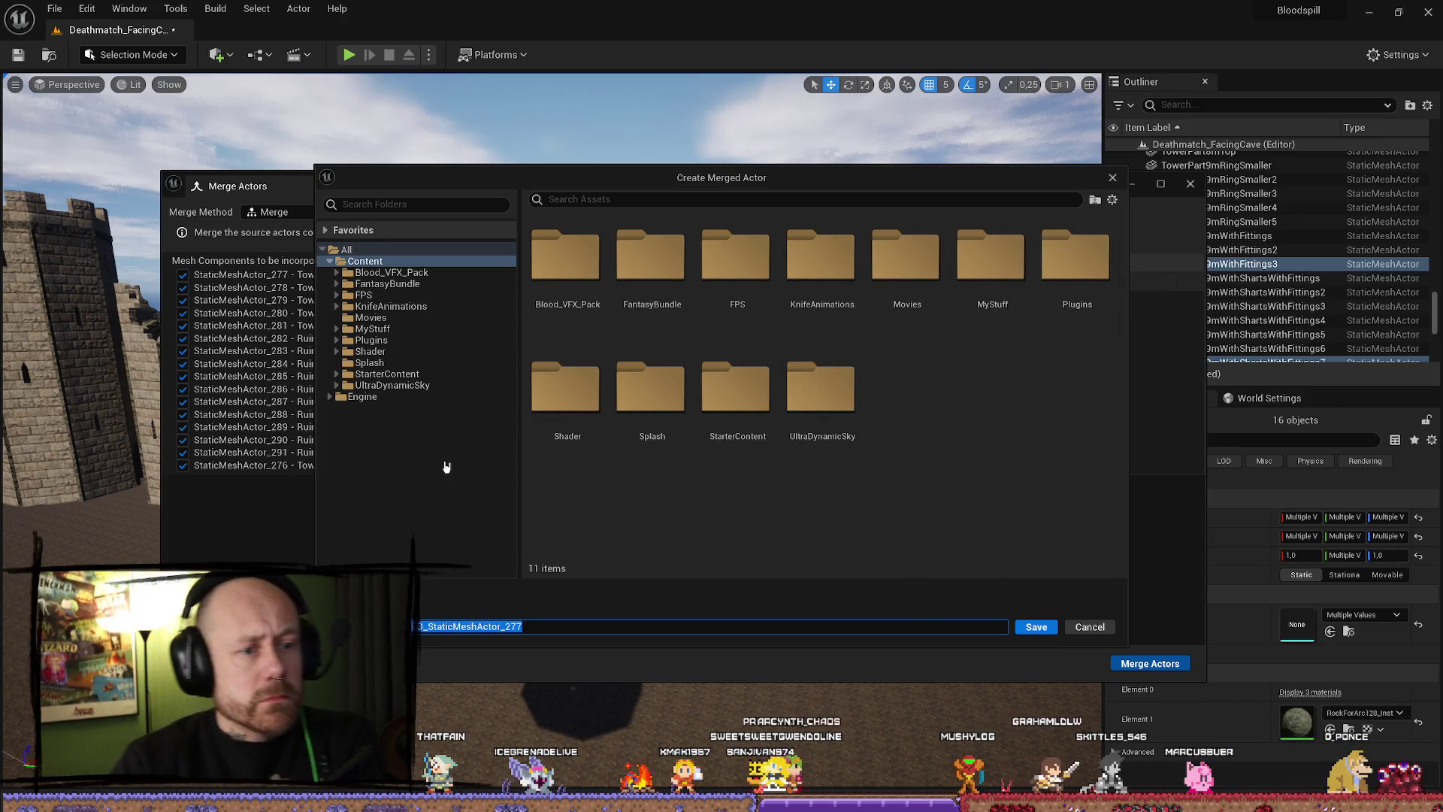
Browse from MyStuff into the MyMeshes folder and look through its Buildings subfolder.
left_click(372, 329)
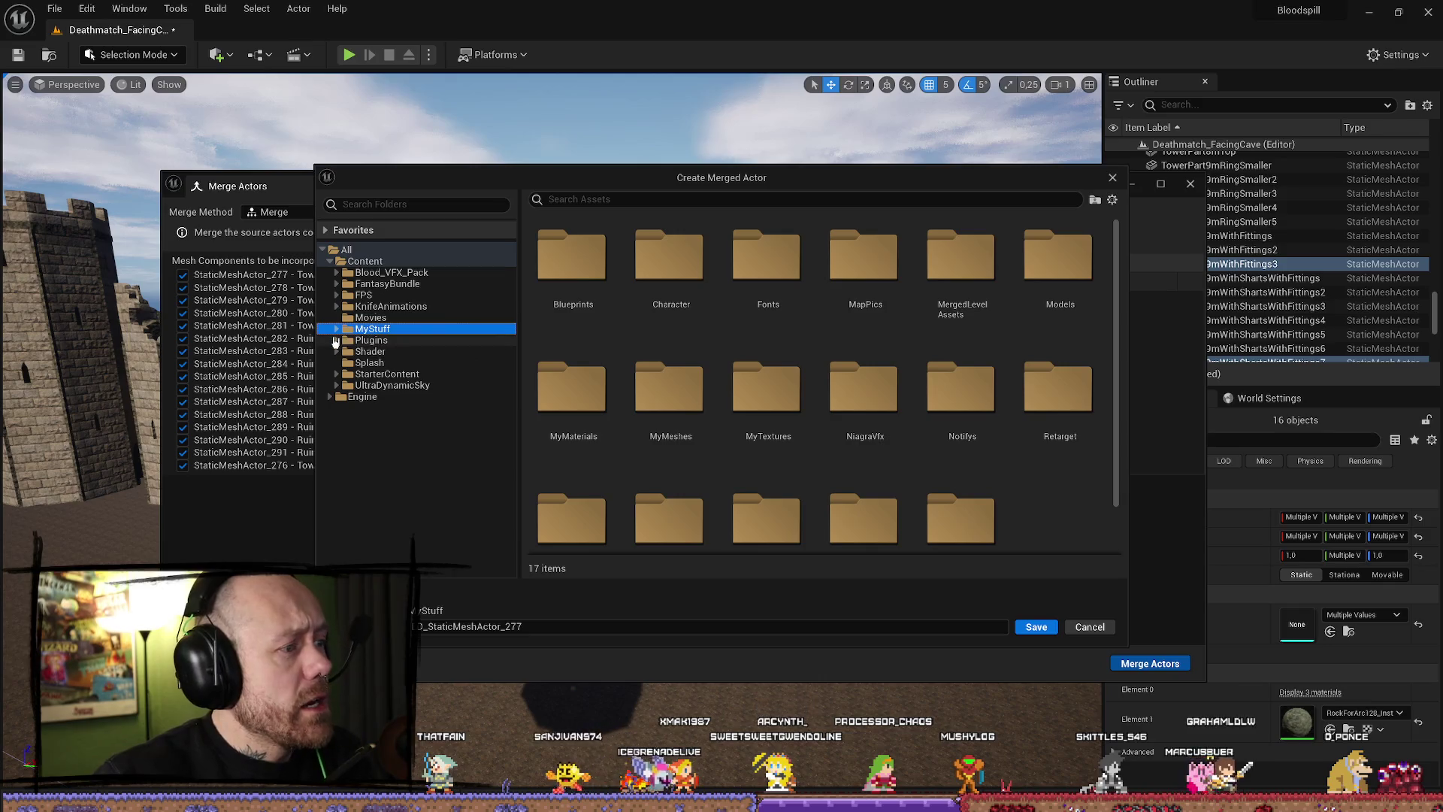
left_click(335, 330)
left_click(386, 418)
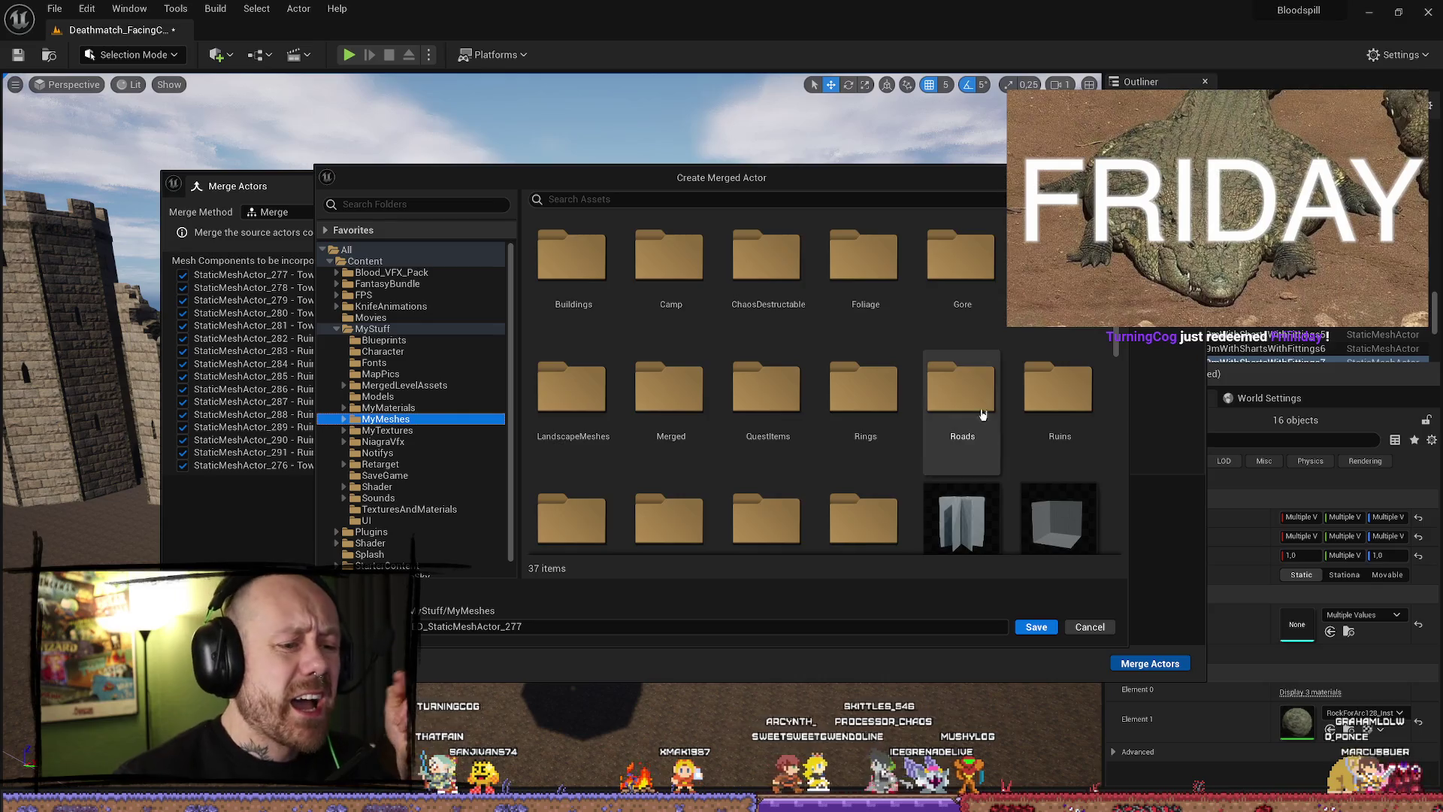
scroll(961, 382, "down", 1)
scroll(962, 382, "up", 1)
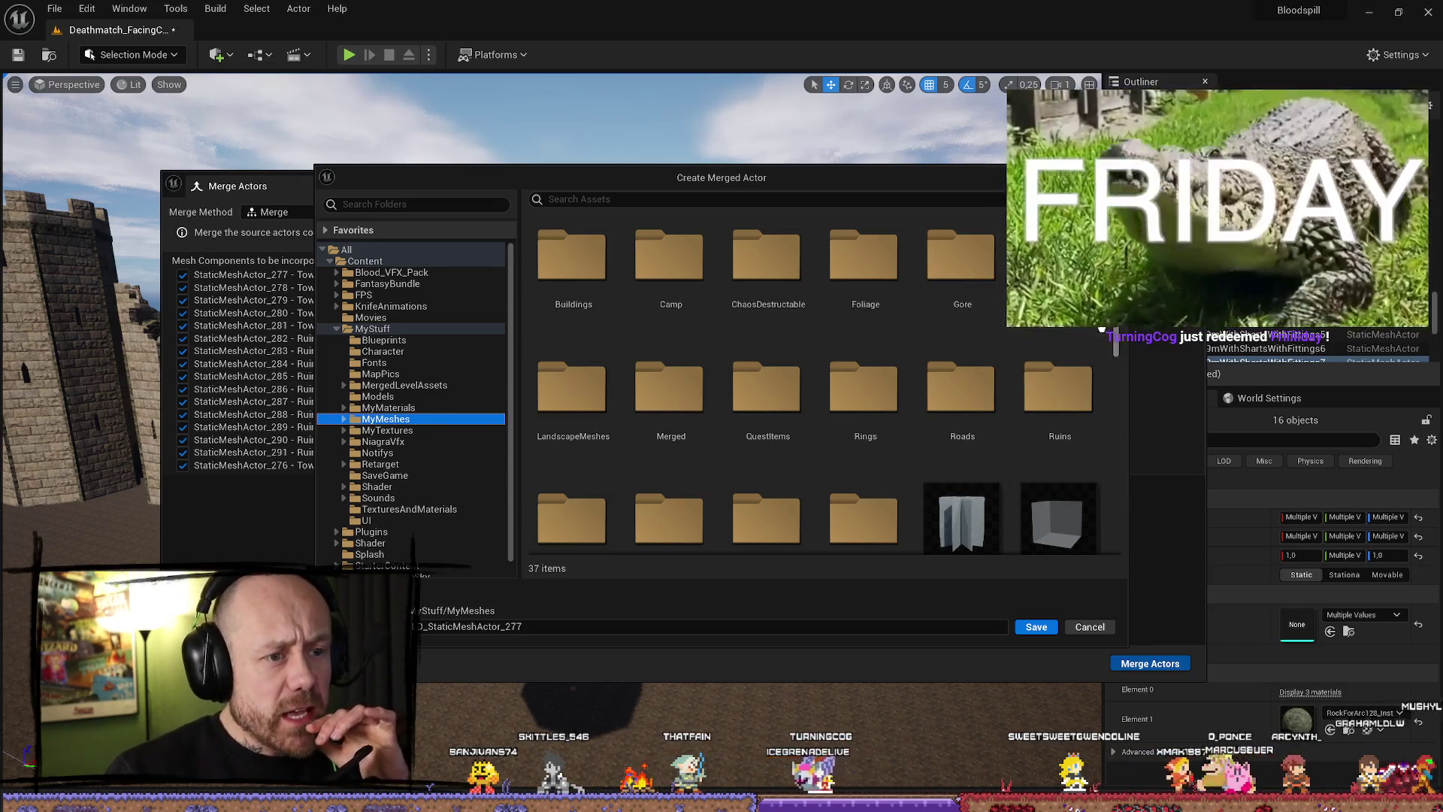
scroll(977, 316, "down", 2)
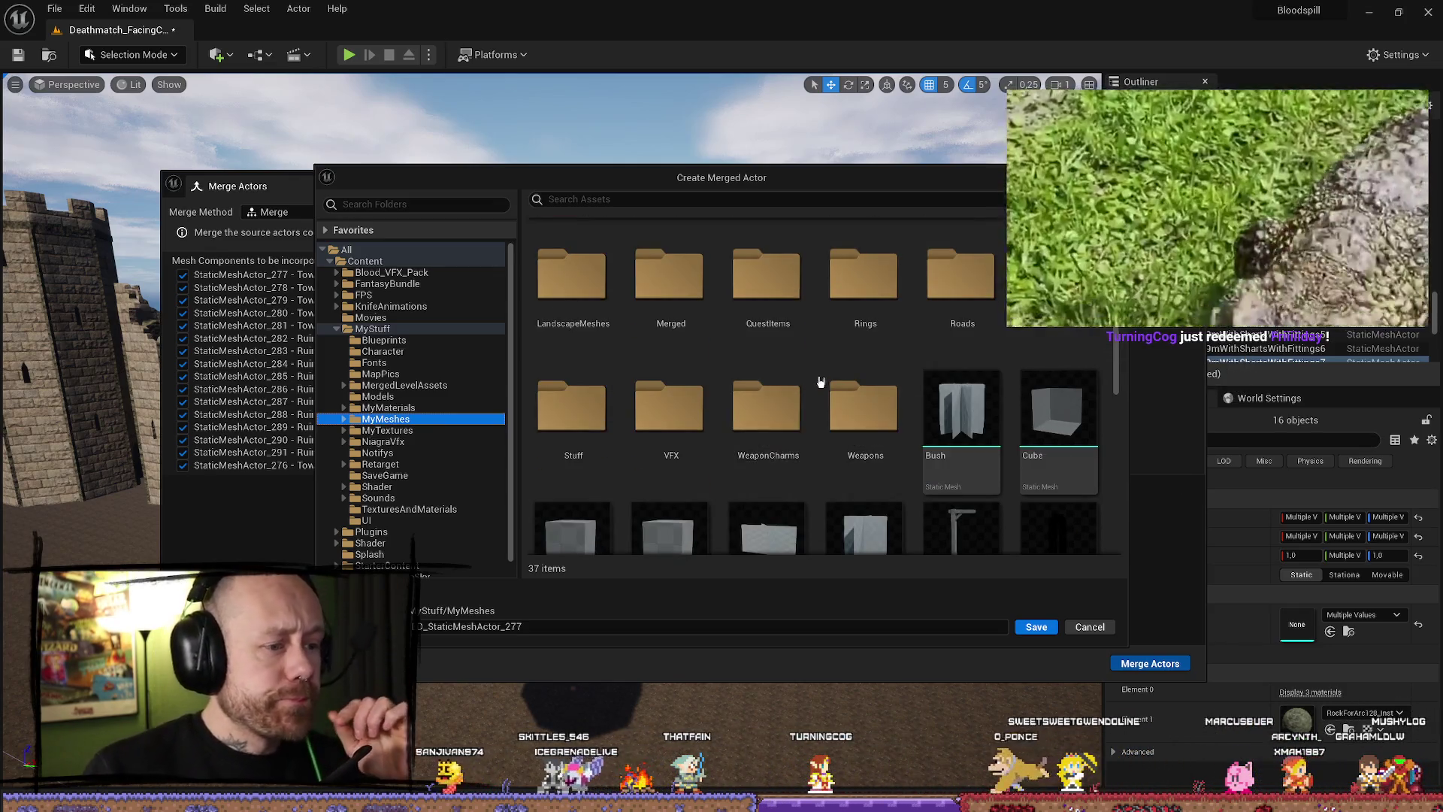
scroll(834, 361, "up", 2)
double_click(564, 274)
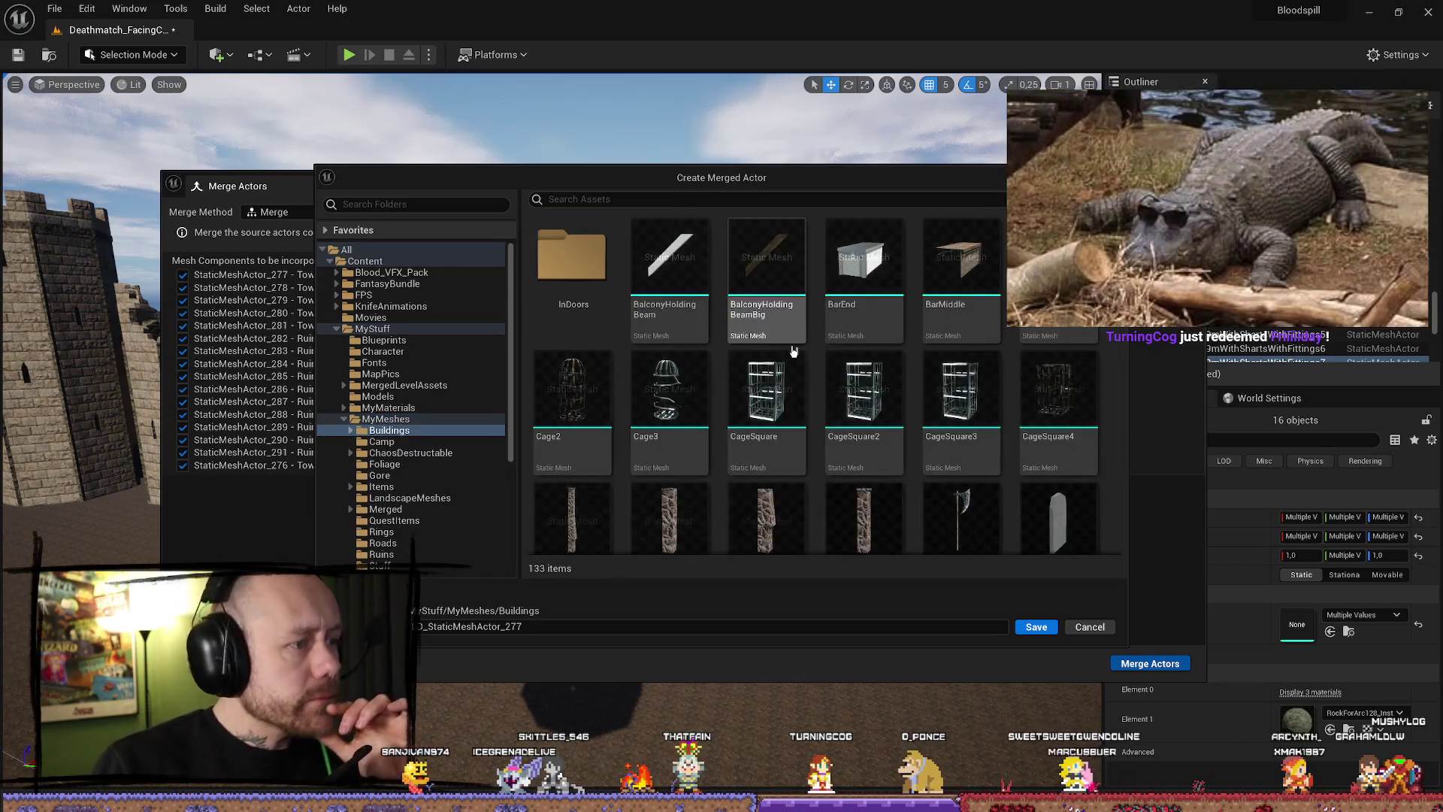
scroll(854, 341, "down", 12)
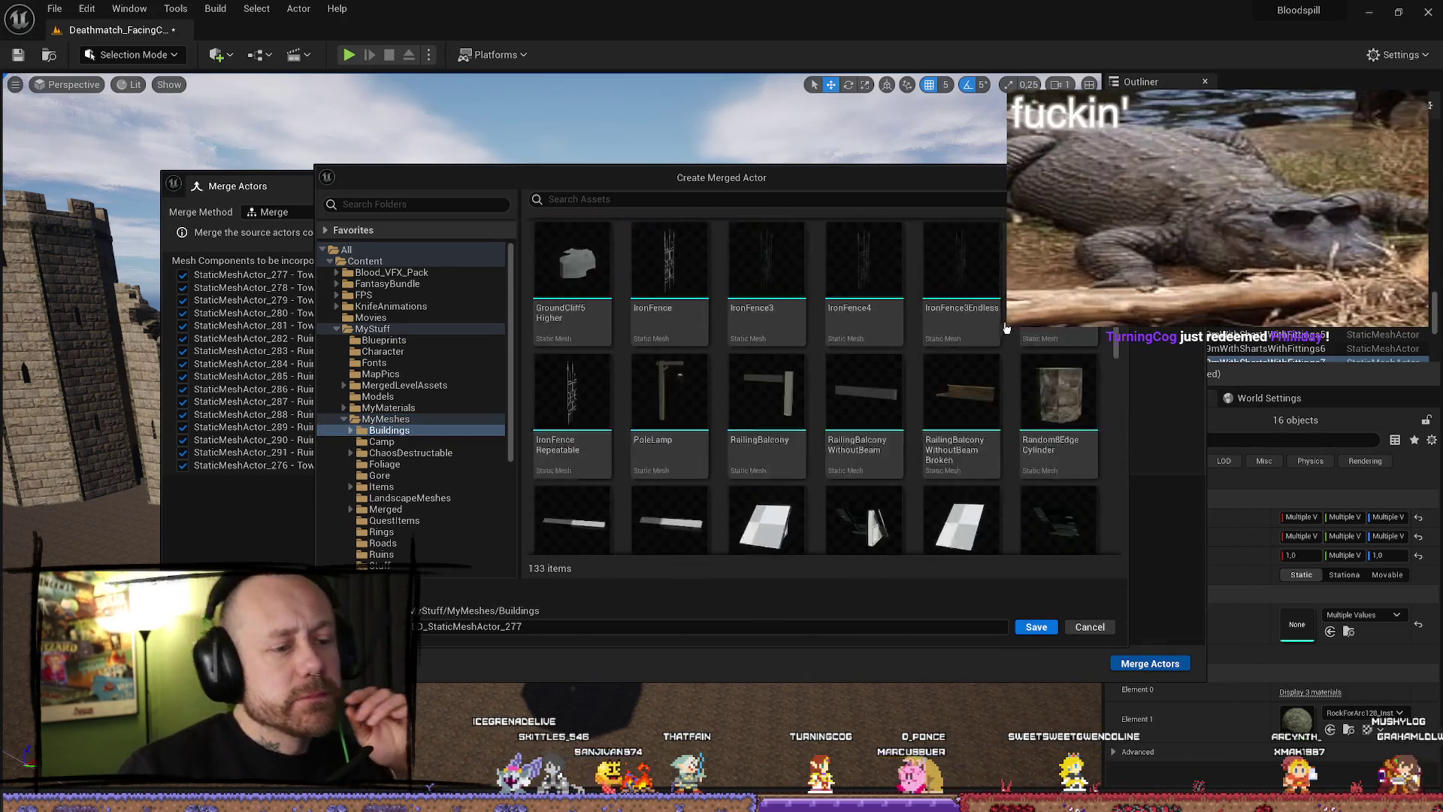
scroll(959, 342, "down", 10)
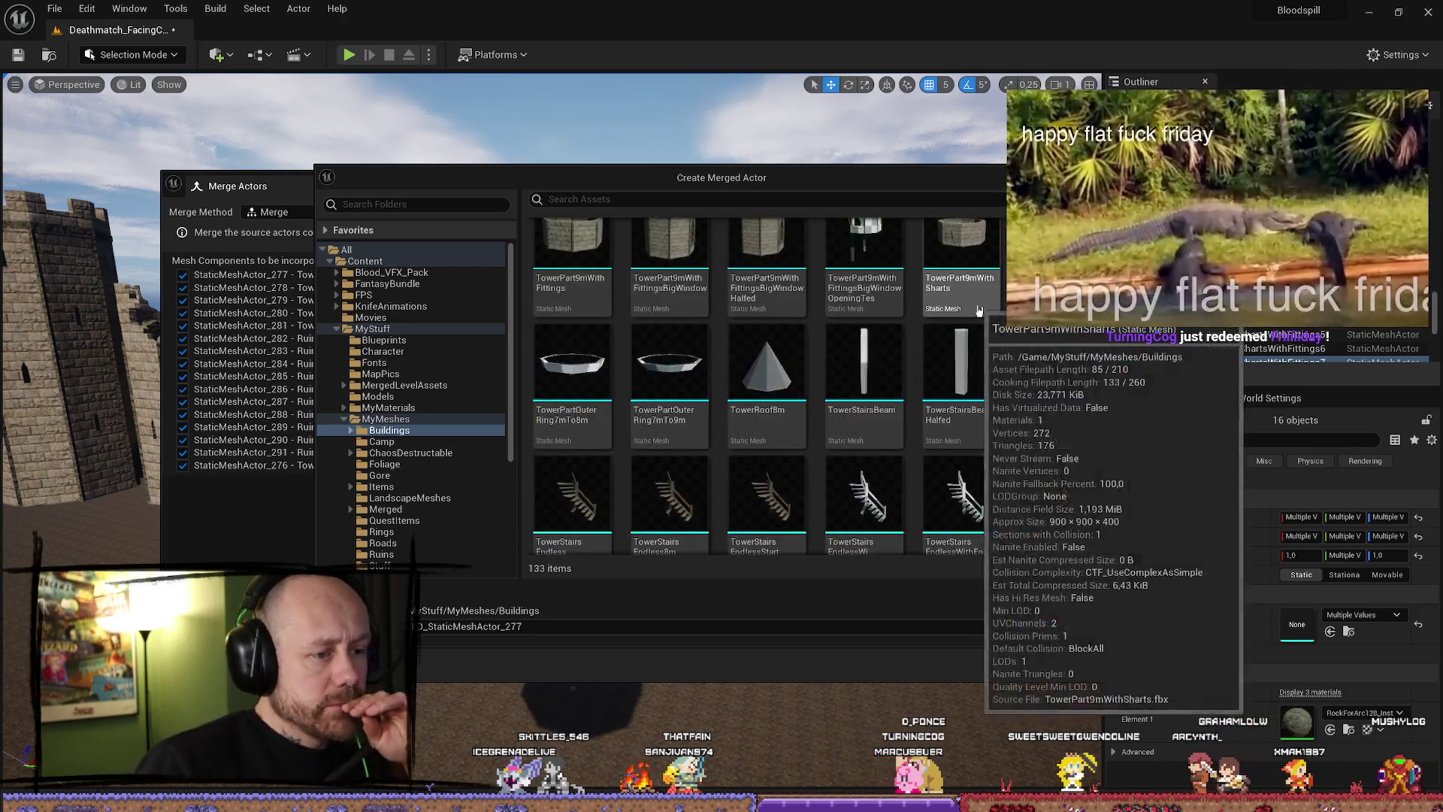
scroll(974, 310, "up", 5)
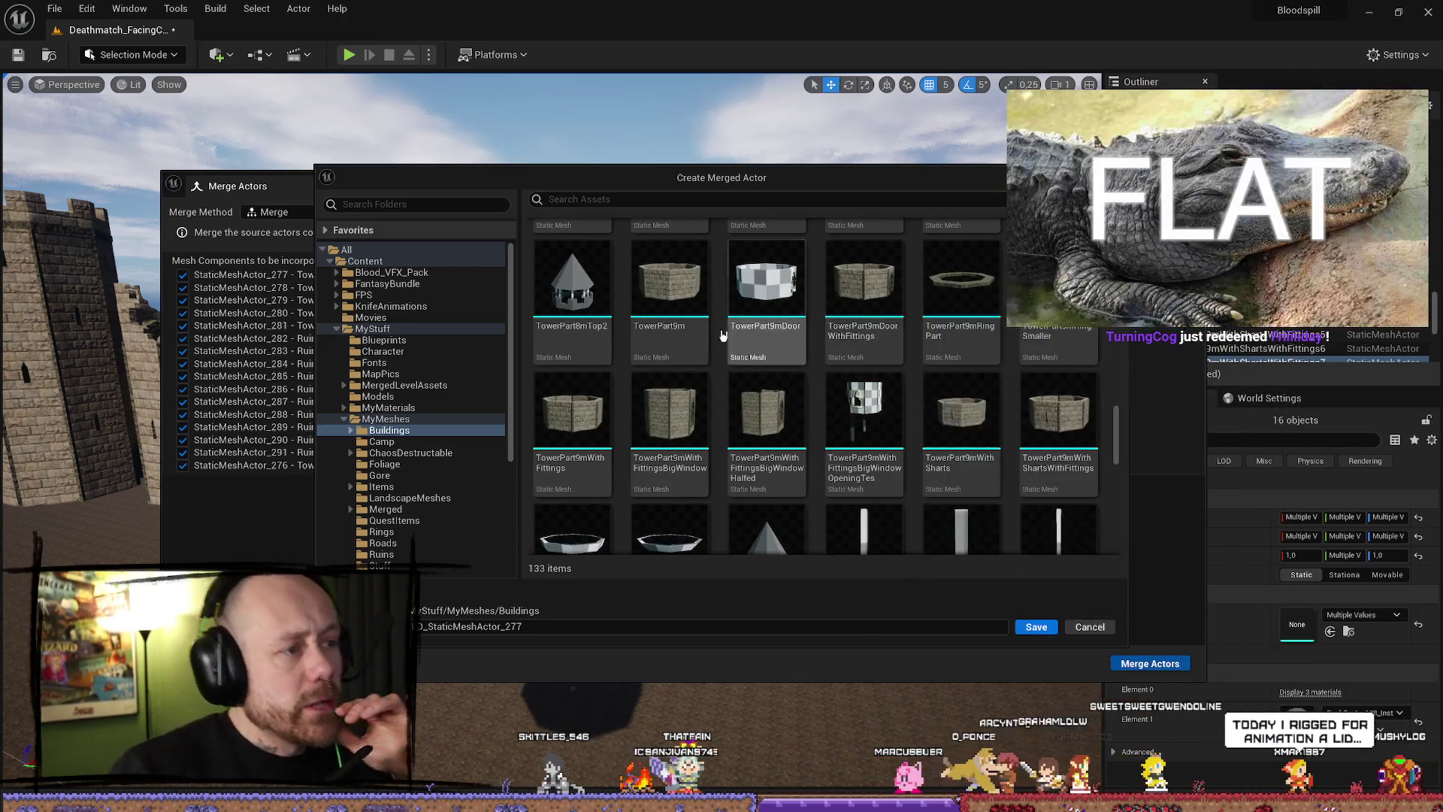
Pick the Merged folder and save the mesh as SM_MERGED_CastleTowerBroken.
left_click(408, 511)
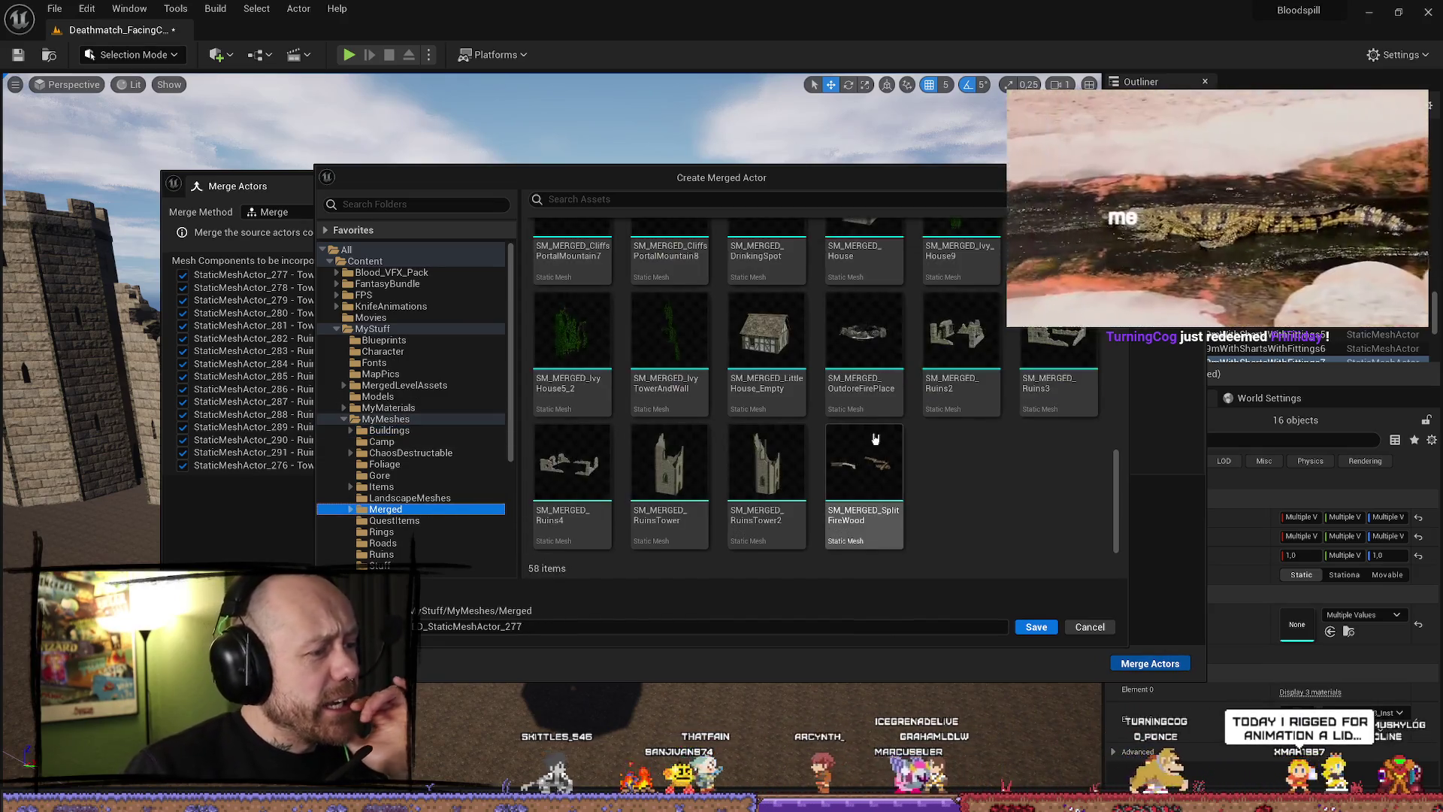
scroll(1030, 425, "down", 2)
scroll(1030, 425, "up", 3)
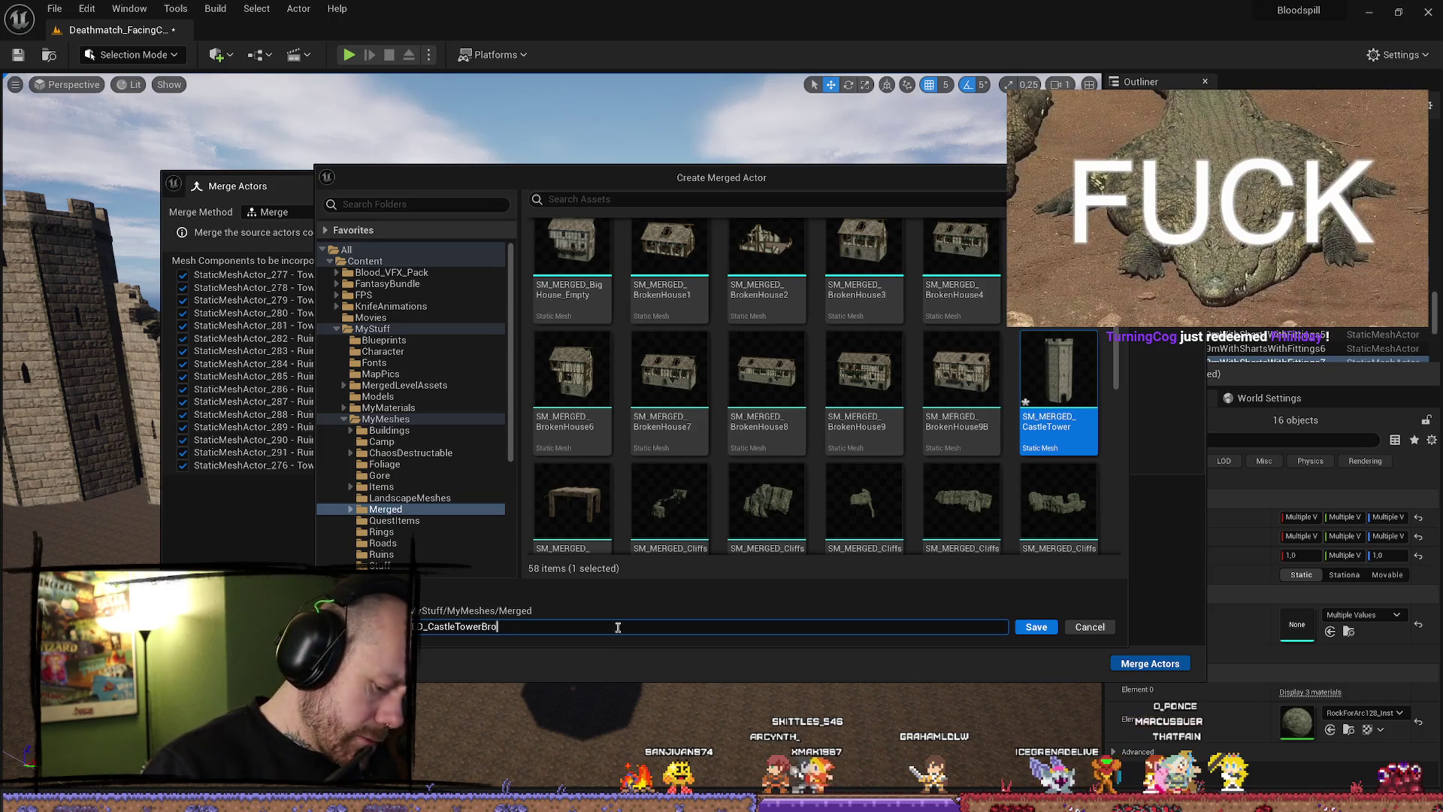
left_click(1035, 628)
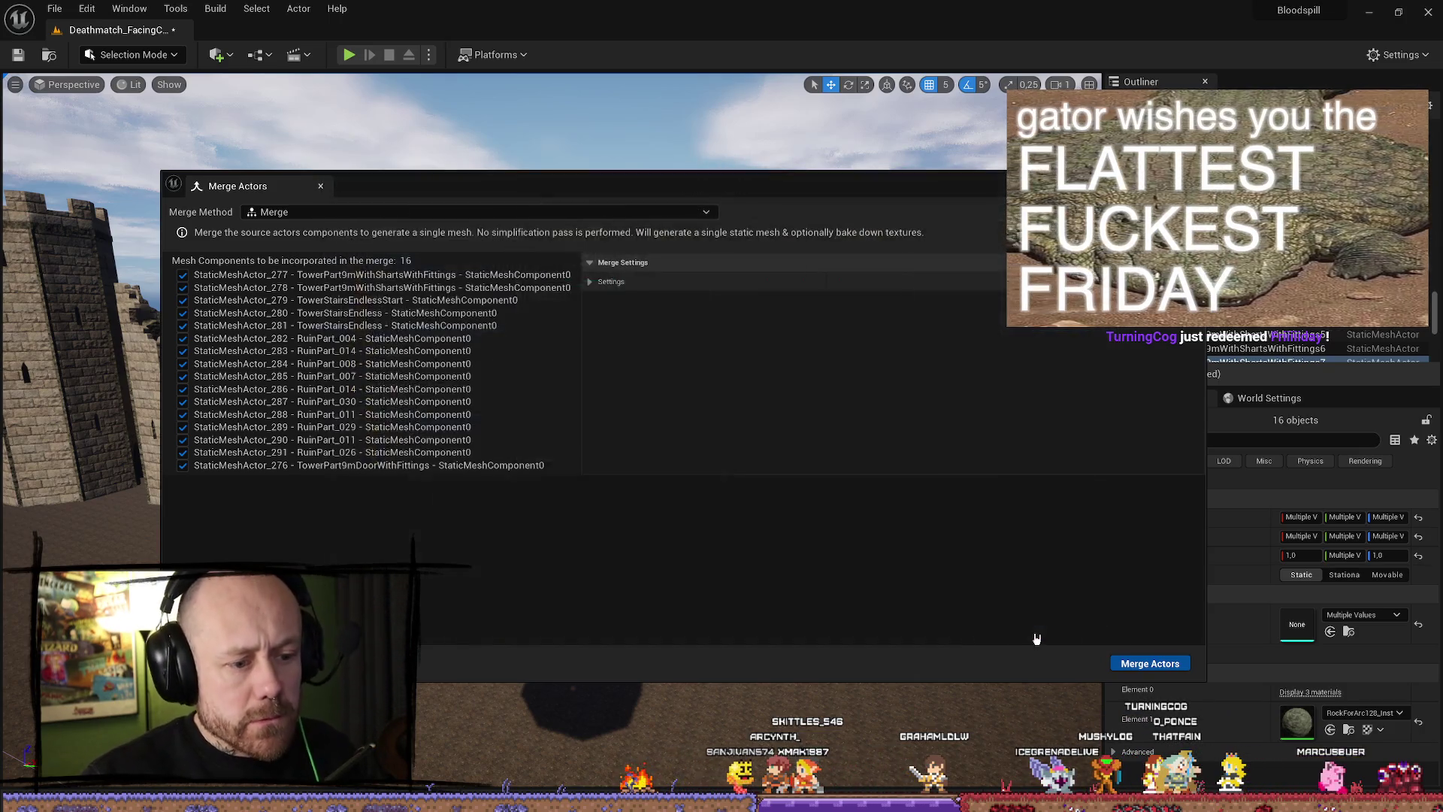
Merge the sixteen pieces into SM_MERGED_CastleTowerBroken and orbit around the castle towers to inspect it.
left_click(584, 469)
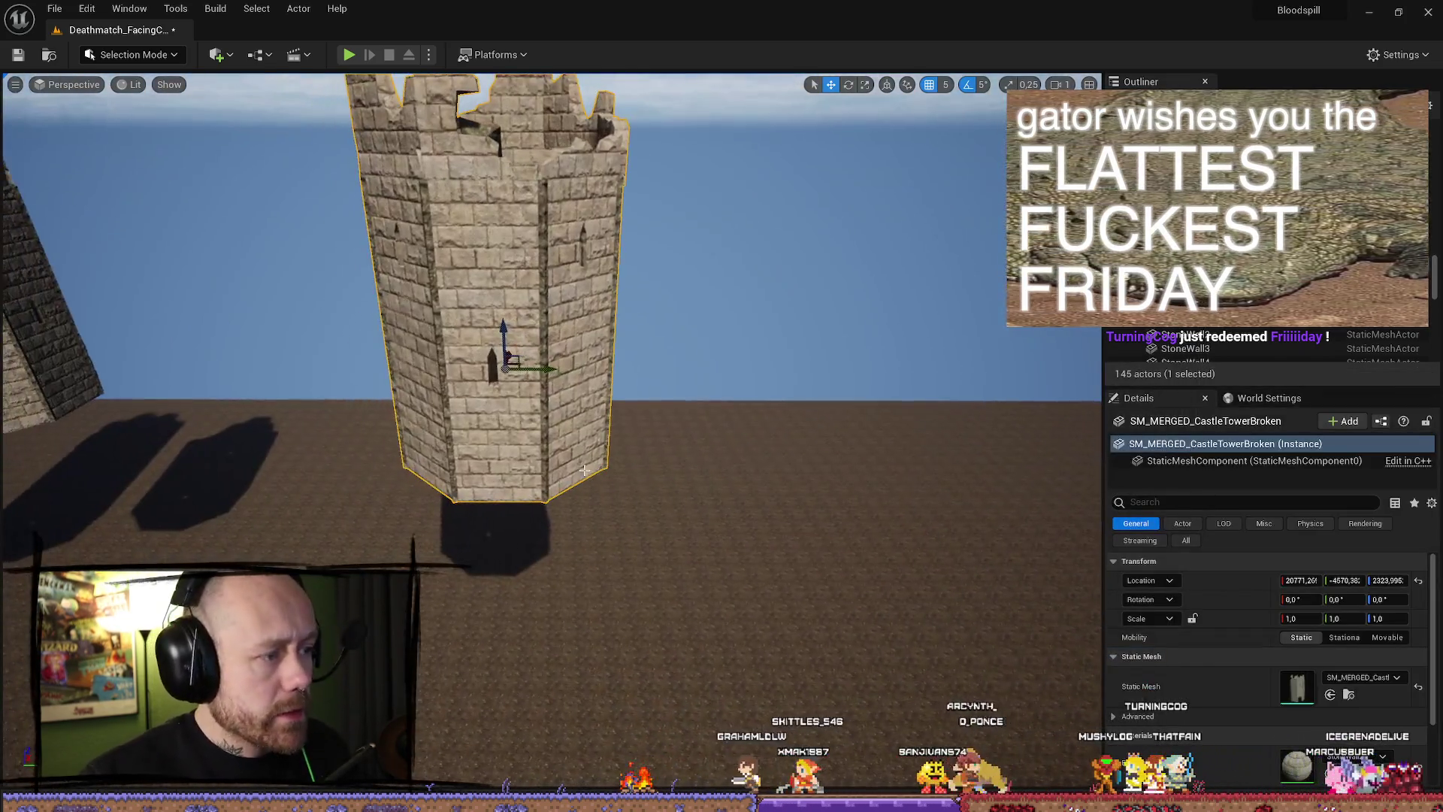
mouse_move(584, 470)
left_mouse_down()
mouse_move(567, 436)
mouse_move(532, 509)
mouse_move(545, 484)
mouse_move(535, 541)
mouse_move(533, 462)
left_mouse_up()
left_click(665, 445)
mouse_move(665, 445)
left_mouse_down()
mouse_move(616, 462)
mouse_move(534, 289)
left_mouse_up()
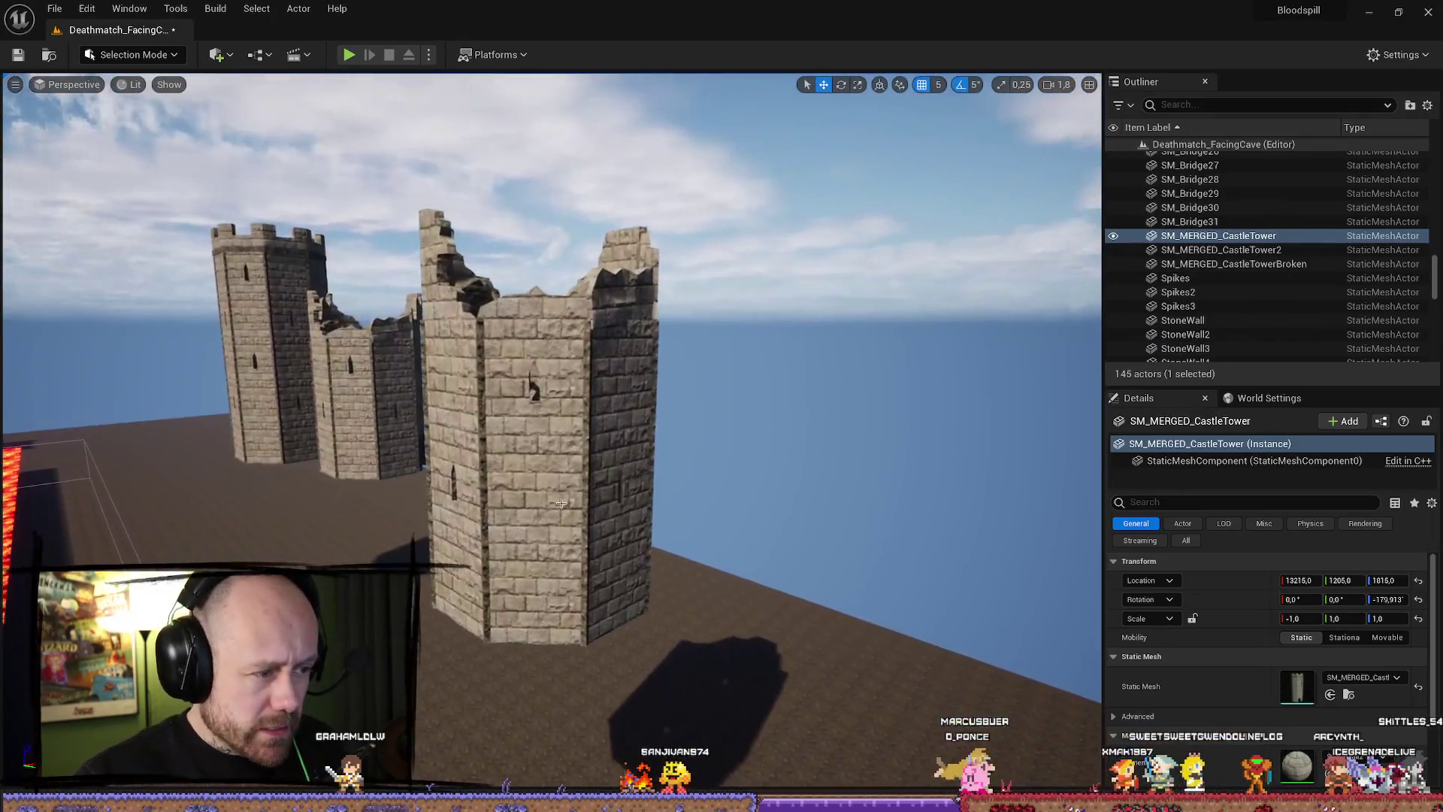
Select the broken tower and look through the Window and Actor menus without choosing anything.
left_click(535, 289)
left_click(129, 9)
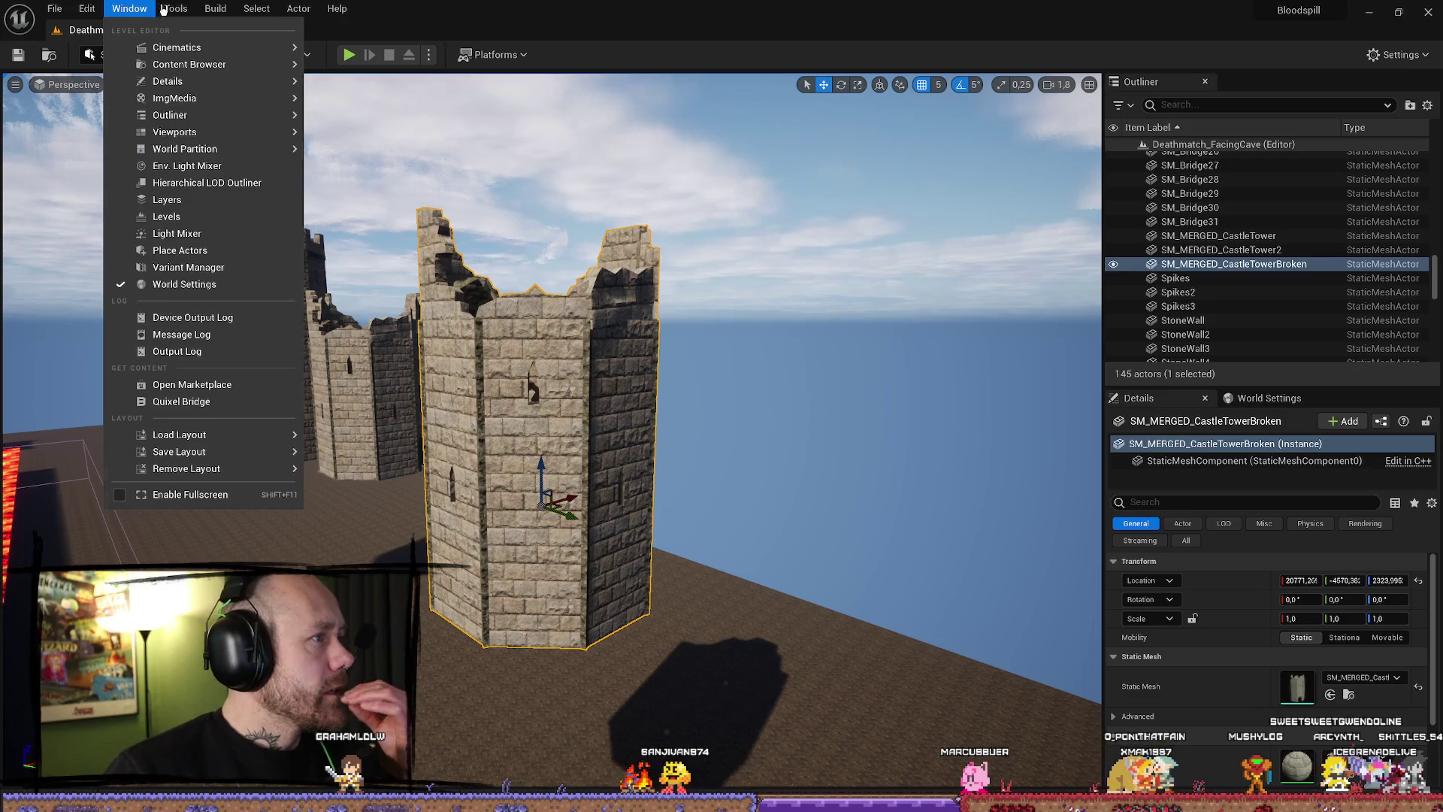
left_click(290, 9)
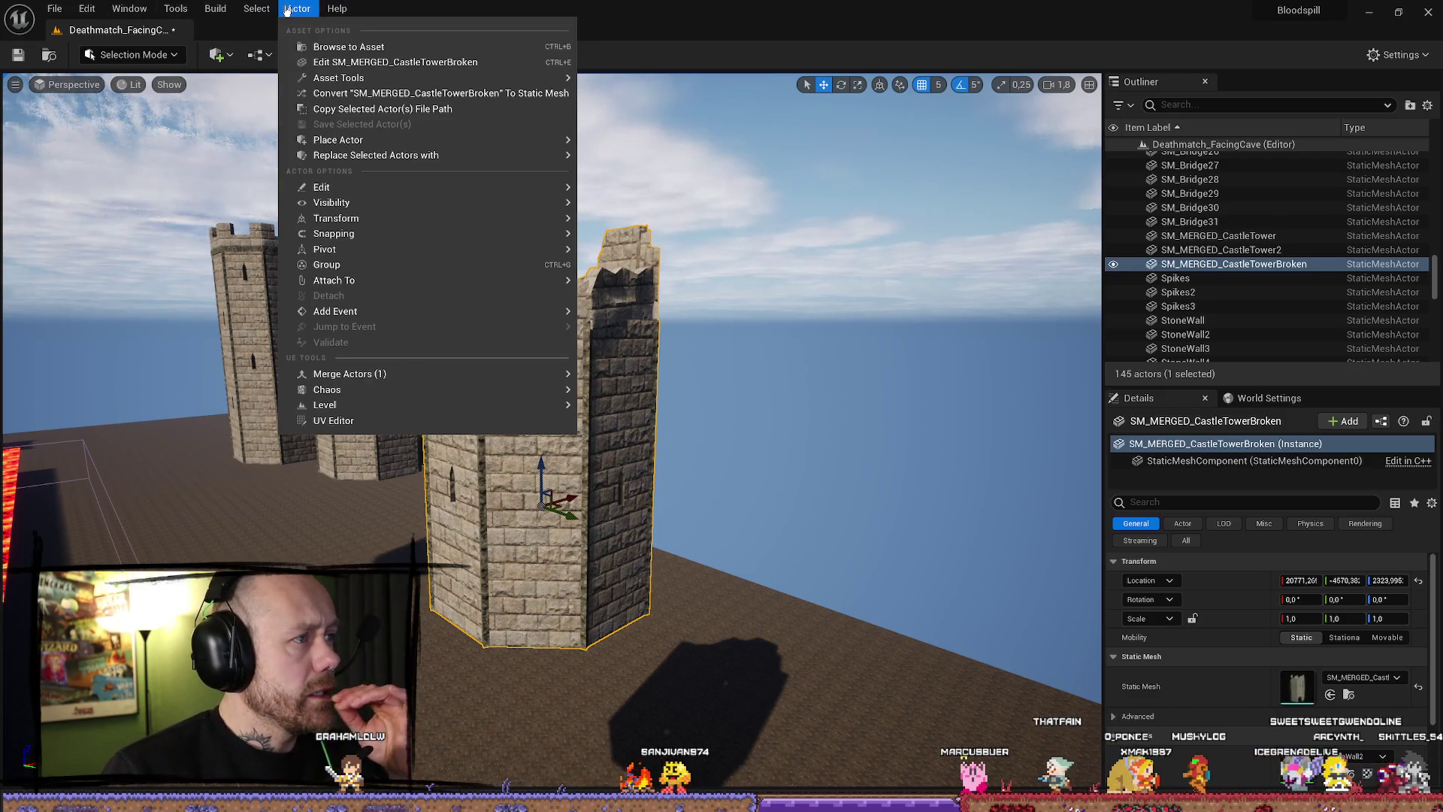
left_click(478, 6)
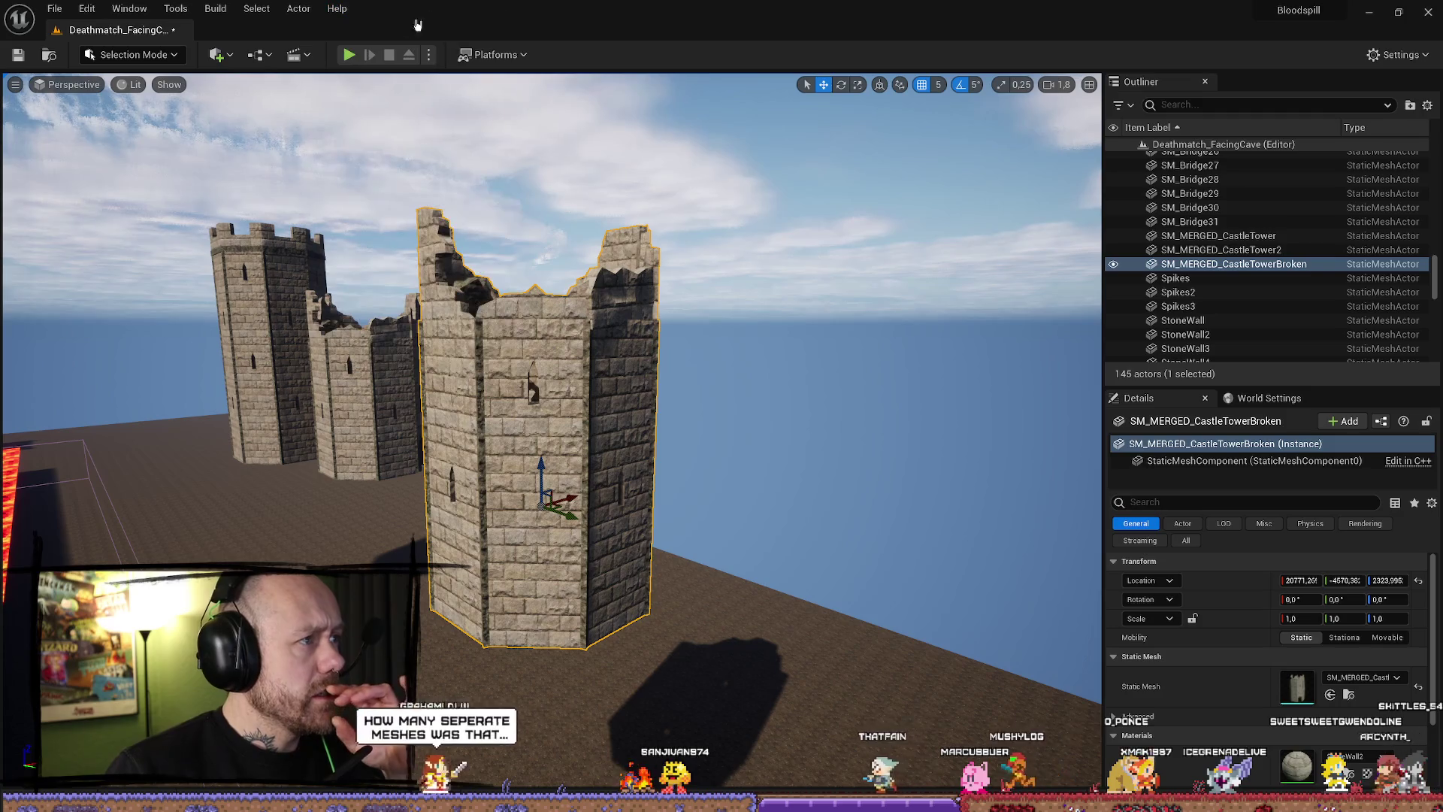
Switch the Selection Mode to Brush Editing.
left_click(132, 54)
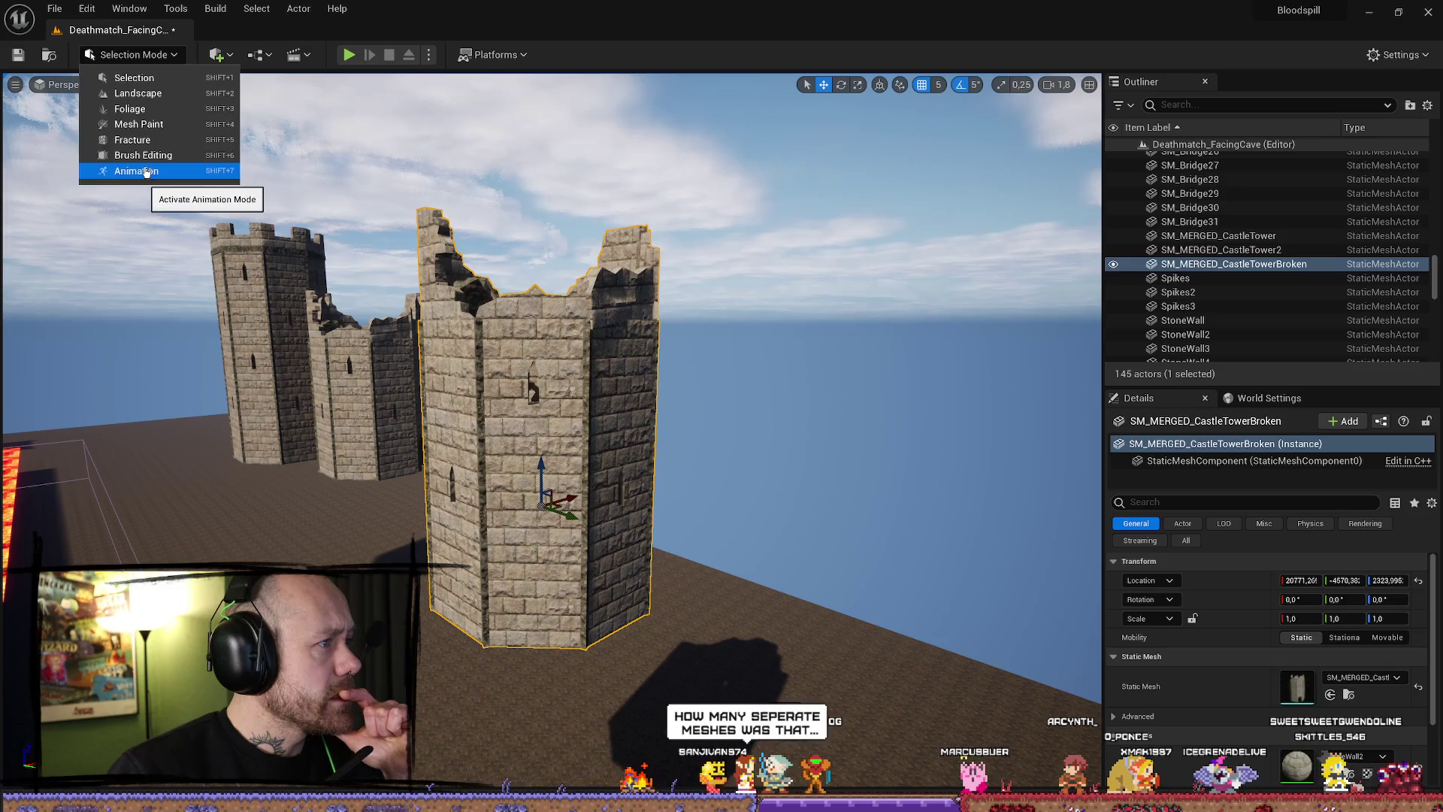
left_click(142, 154)
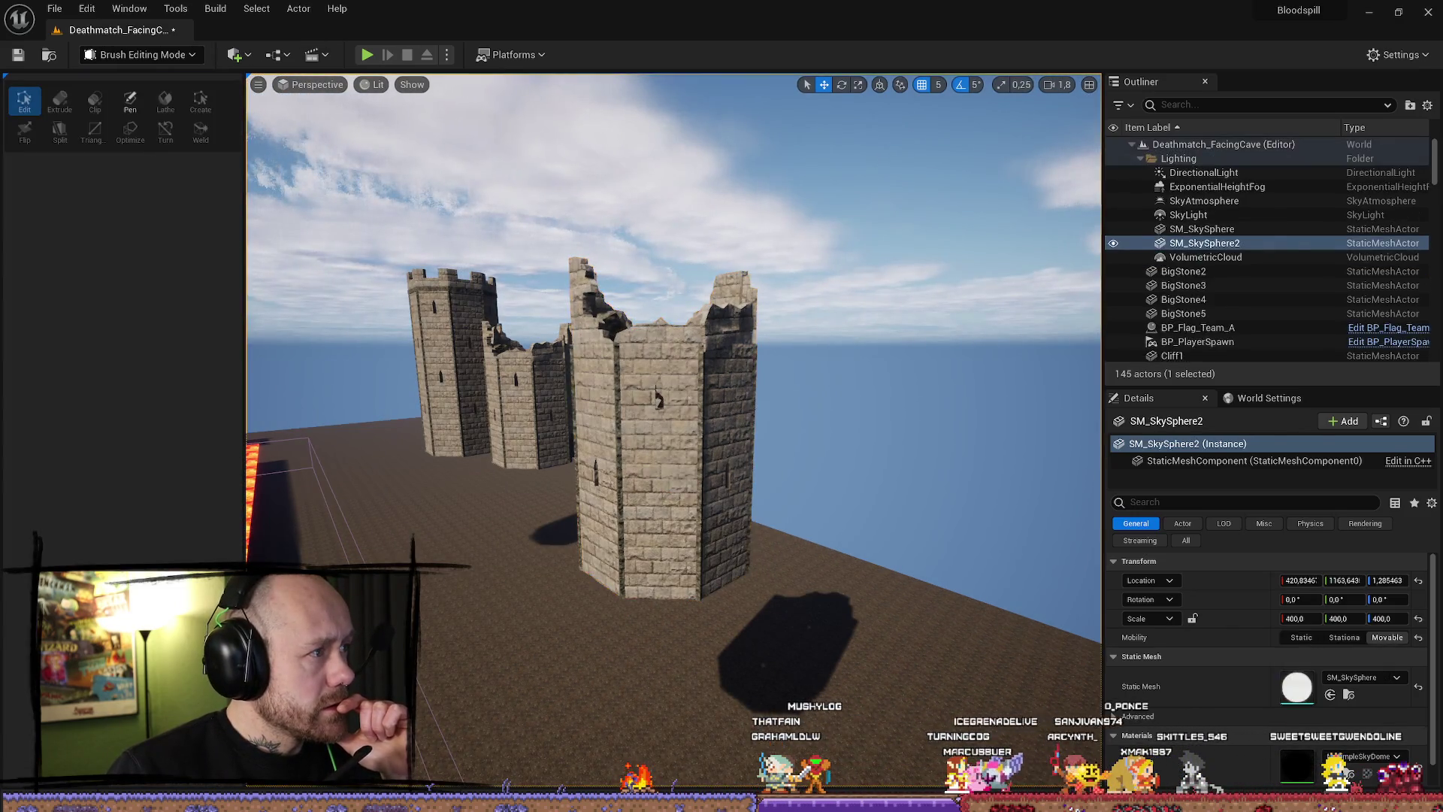
left_click(139, 54)
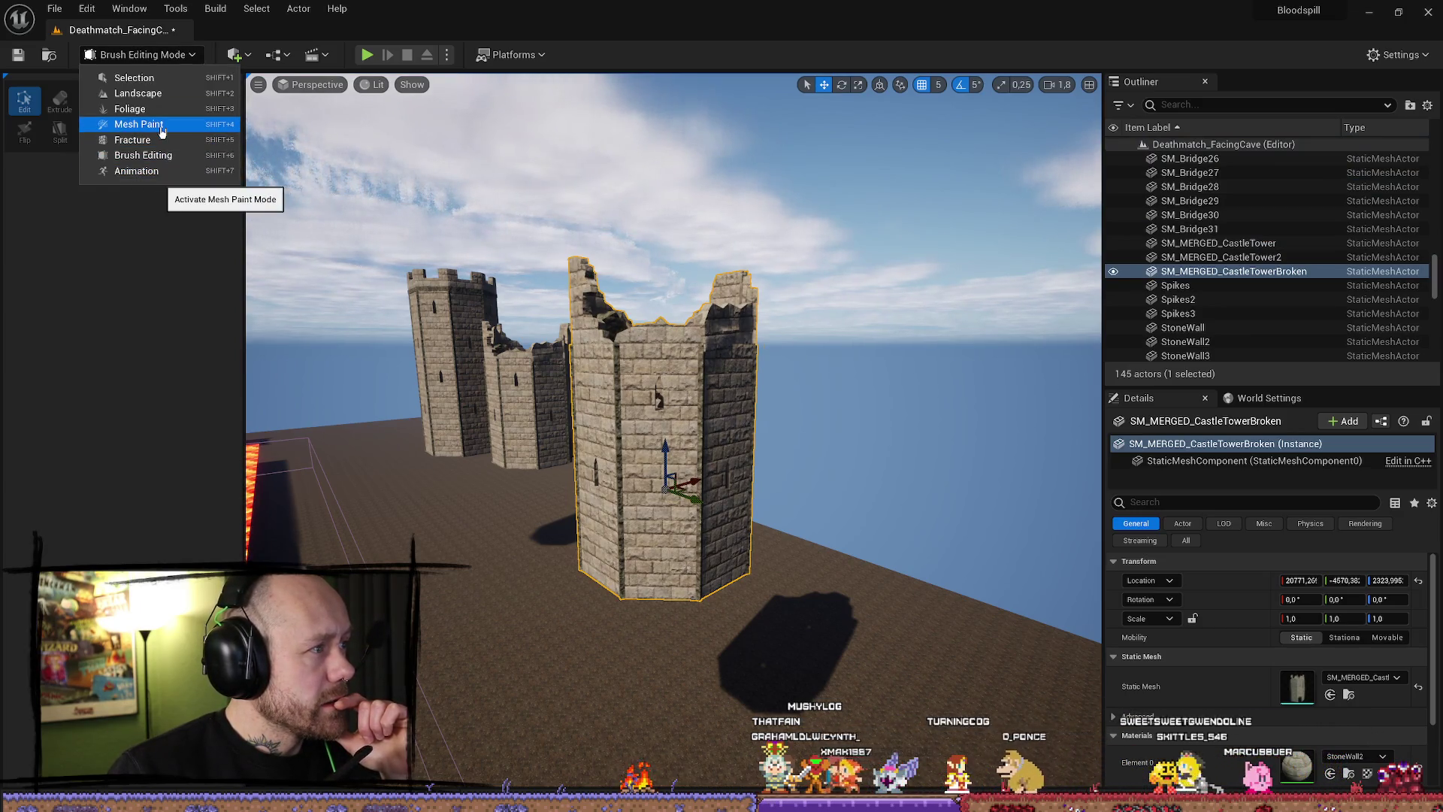
left_click(132, 295)
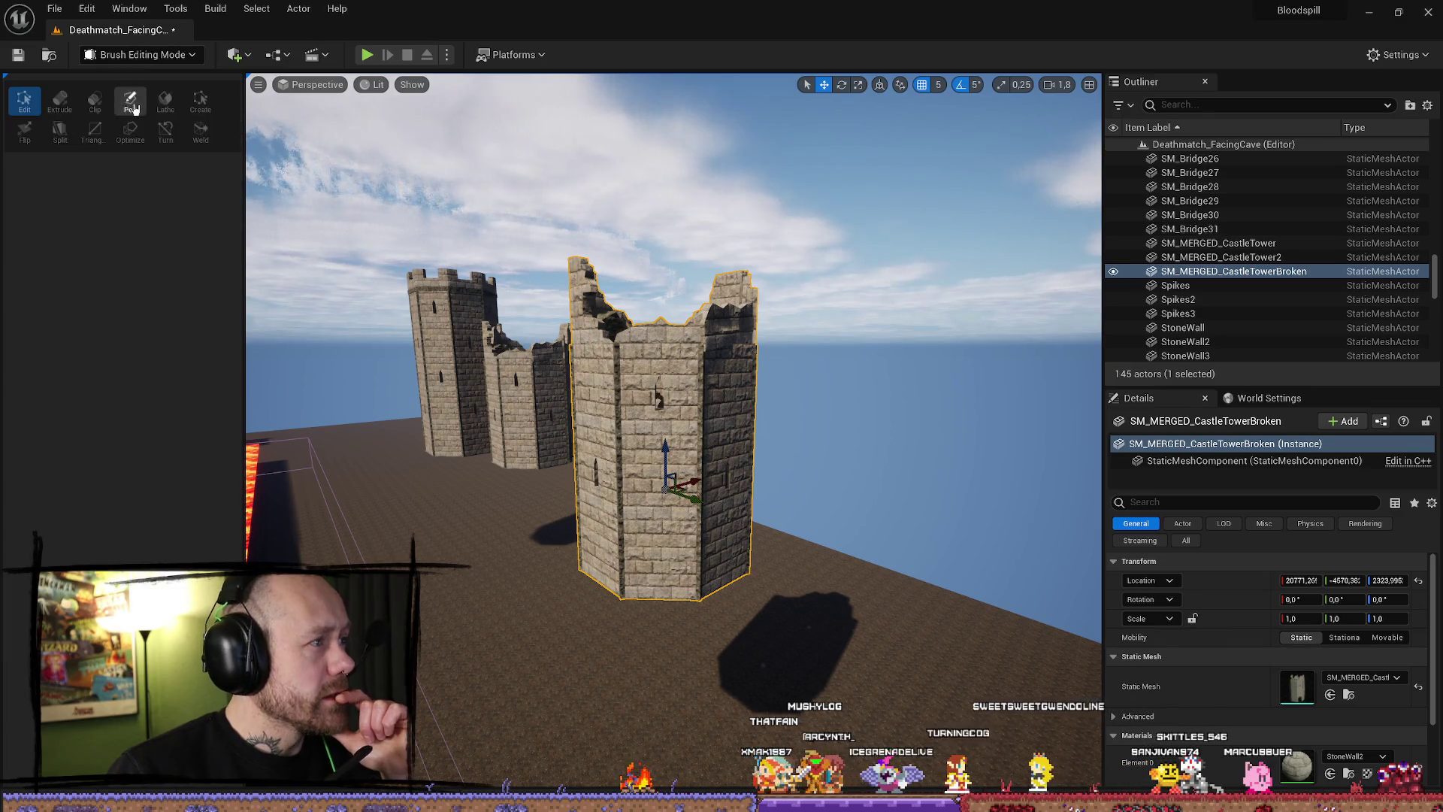
left_click(186, 57)
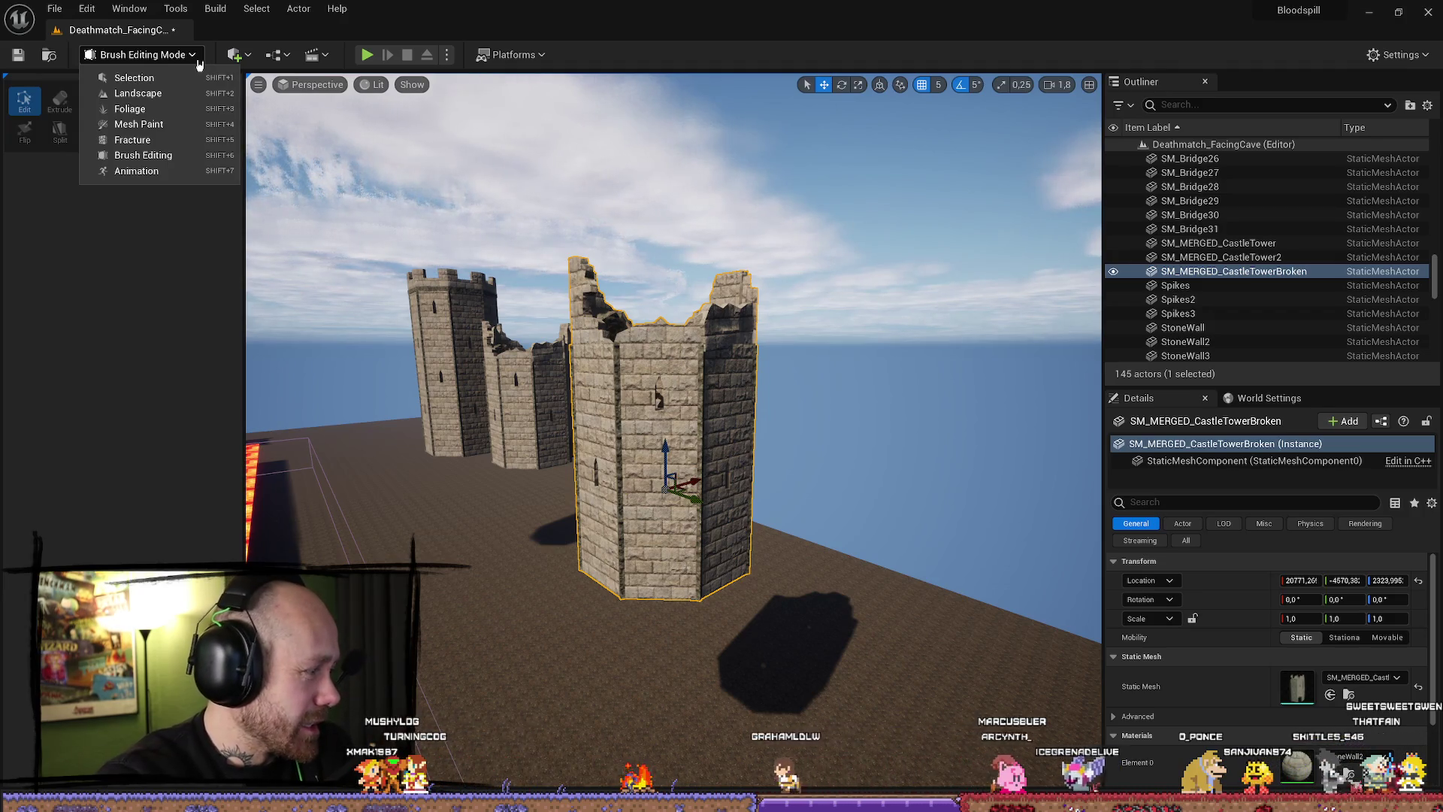
left_click_drag(601, 376, 496, 376)
mouse_move(847, 463)
left_mouse_down()
mouse_move(811, 481)
mouse_move(827, 496)
mouse_move(847, 463)
mouse_move(849, 396)
left_mouse_up()
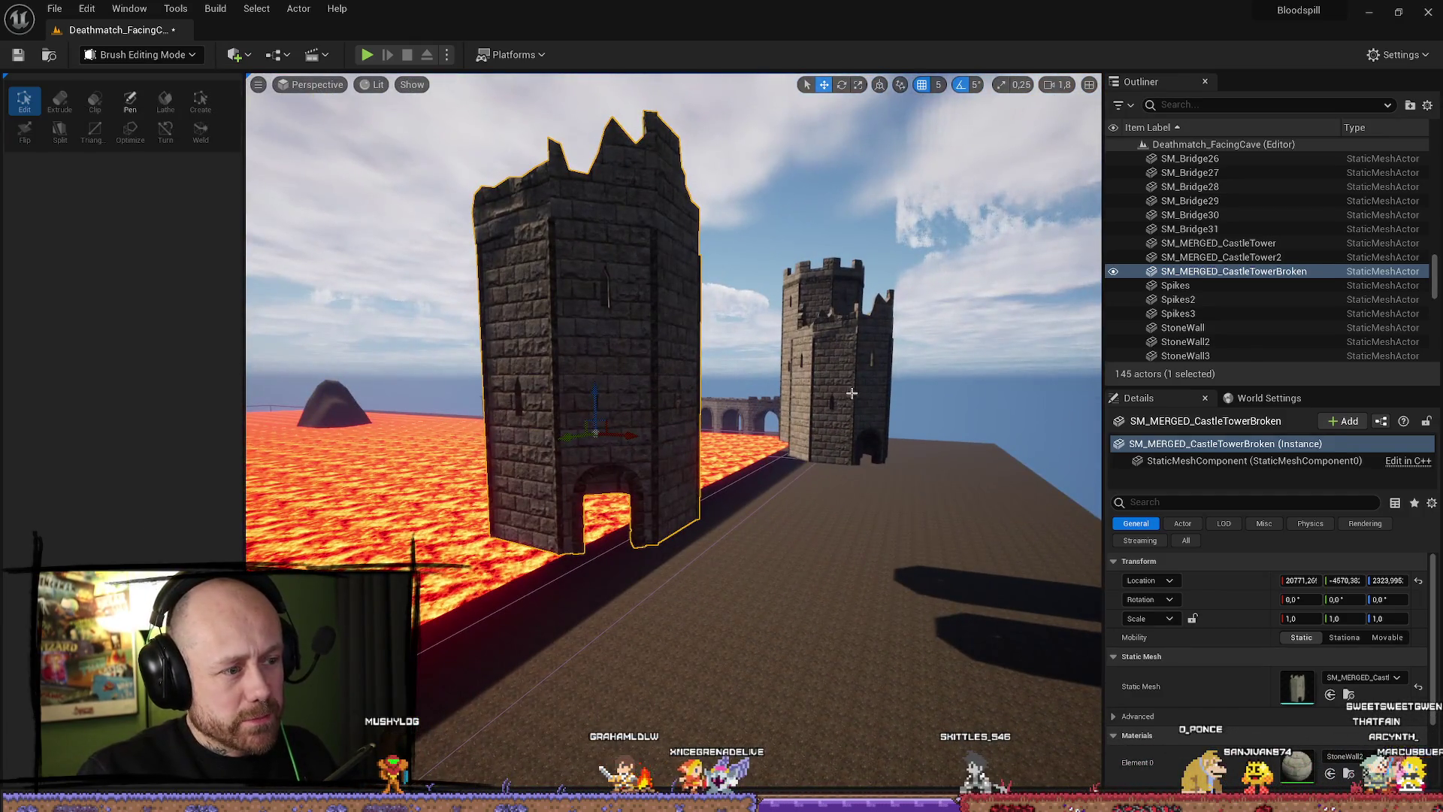
left_click(848, 393)
key("f")
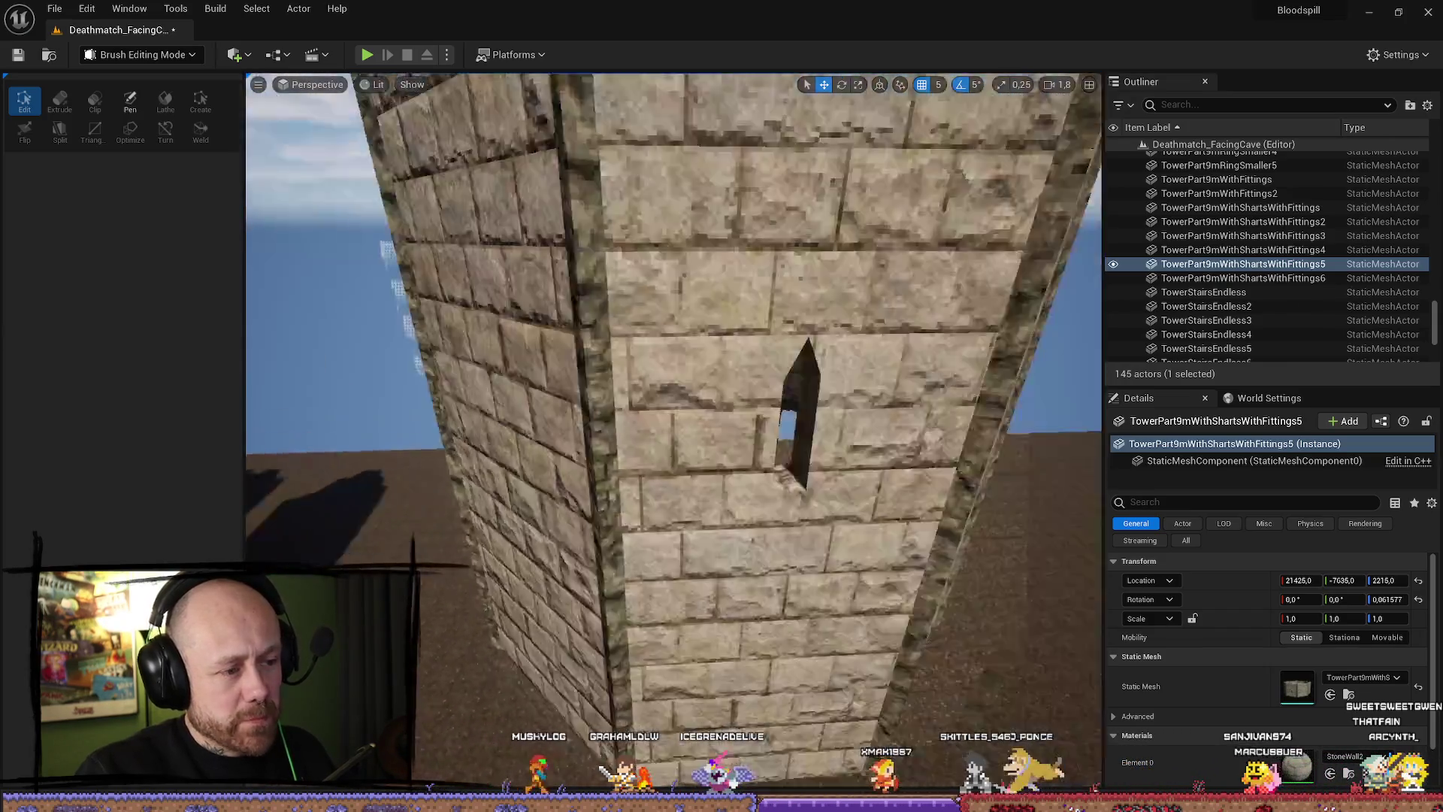
Reselect the broken tower and fly the view over to the castle gate.
key("ctrl+z")
key("f")
scroll(673, 432, "down", 5)
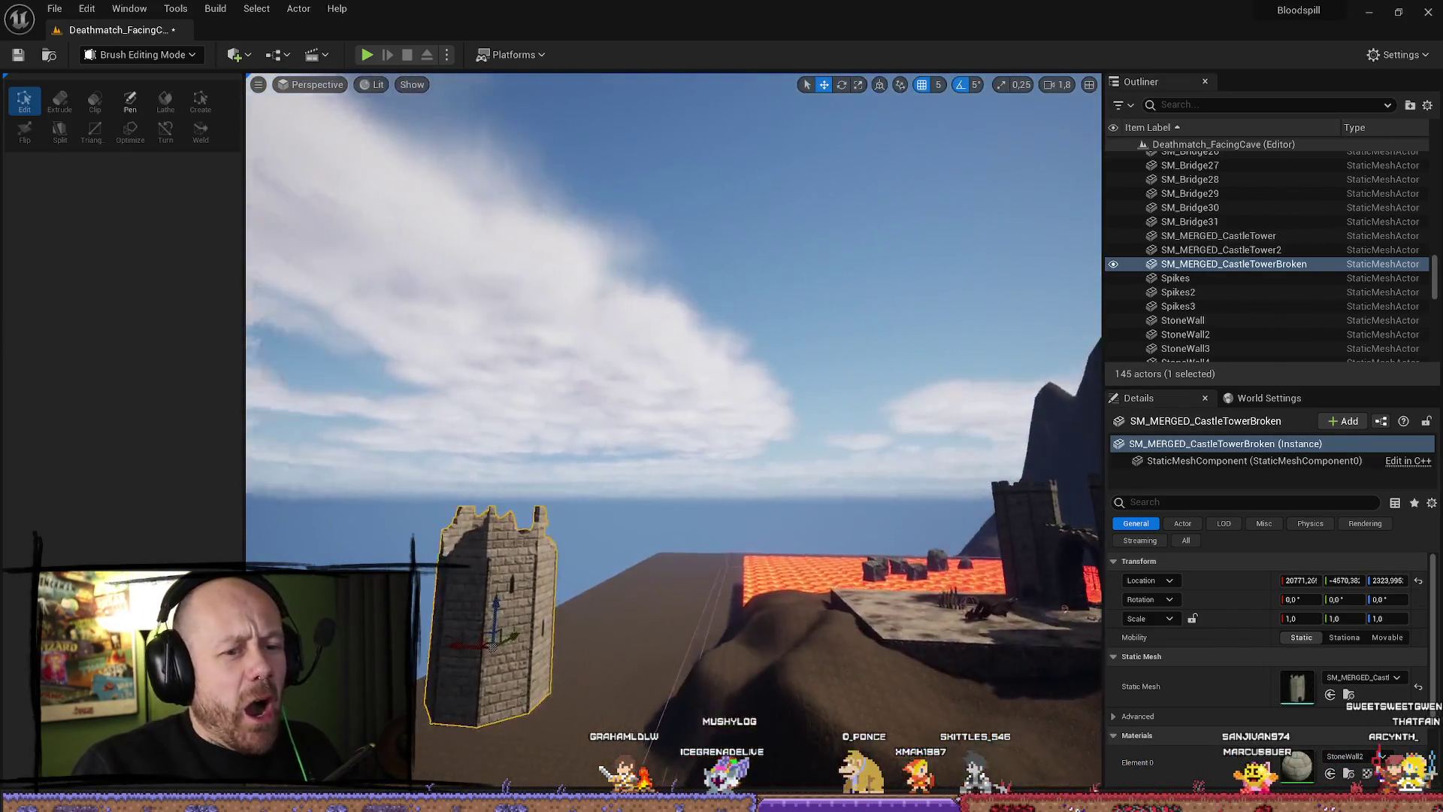
mouse_move(674, 432)
left_mouse_down()
mouse_move(673, 376)
mouse_move(673, 466)
mouse_move(654, 459)
left_mouse_up()
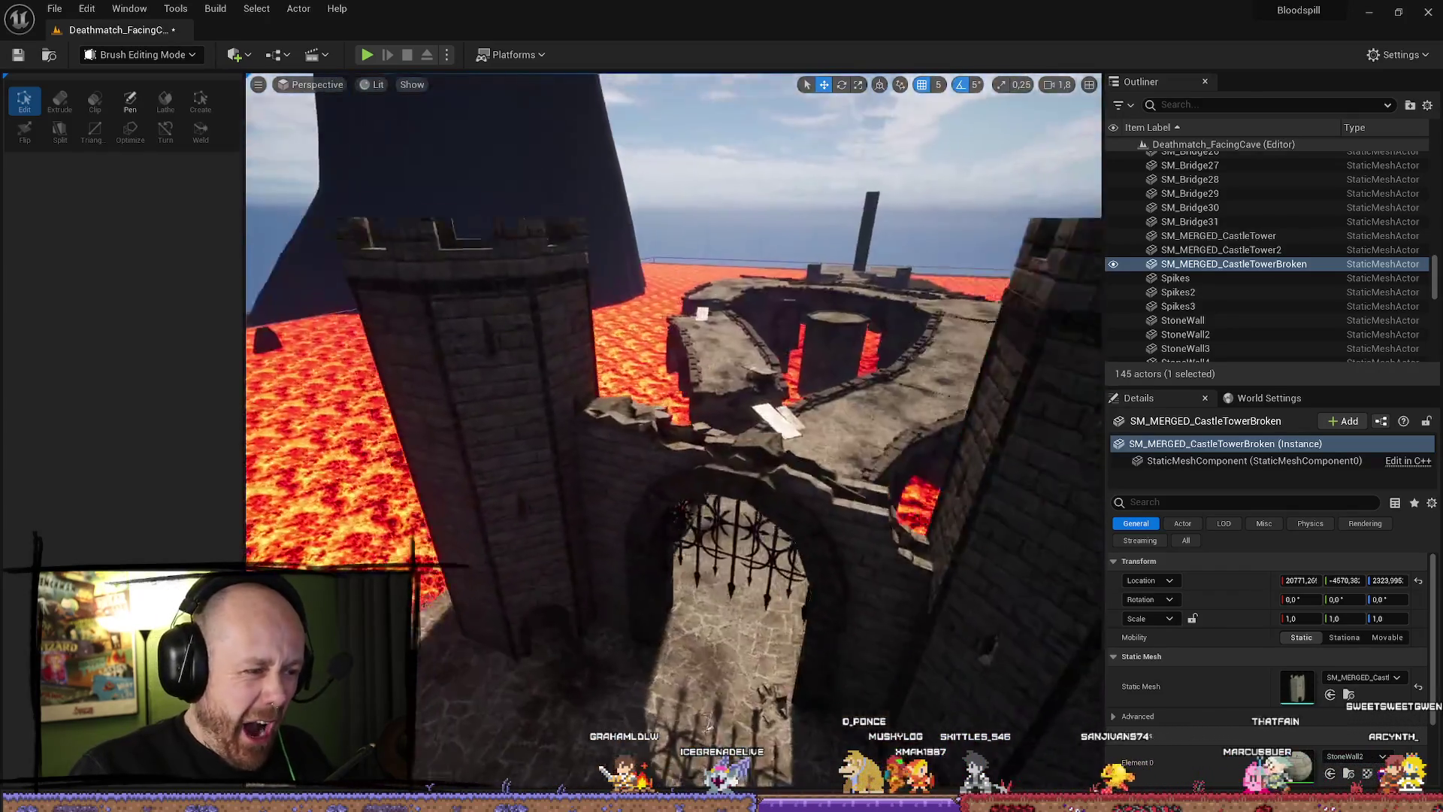
scroll(1091, 511, "down", 10)
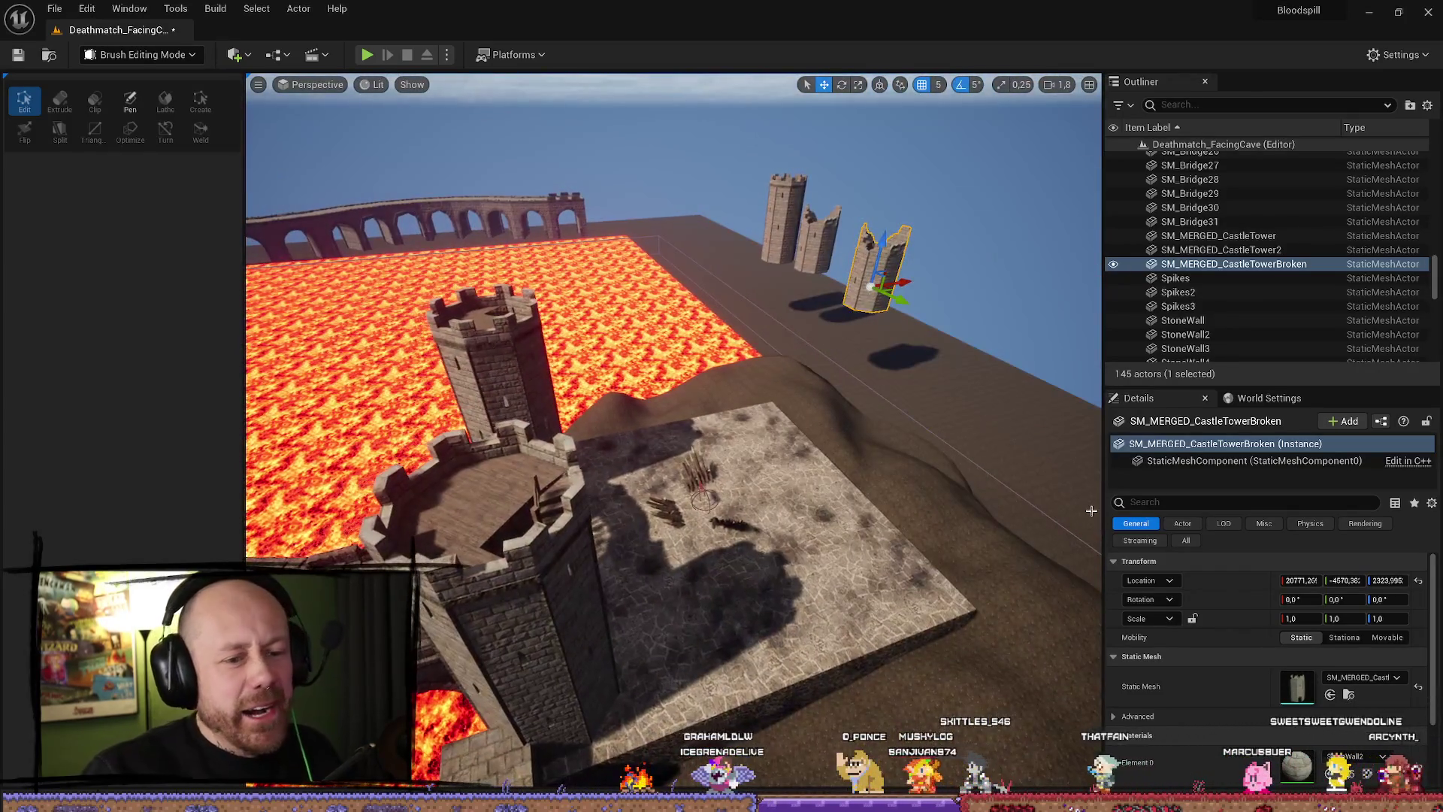
Copy the intact tower's location onto the broken tower (13215, 1265, 1815) and focus on it.
left_click(1217, 235)
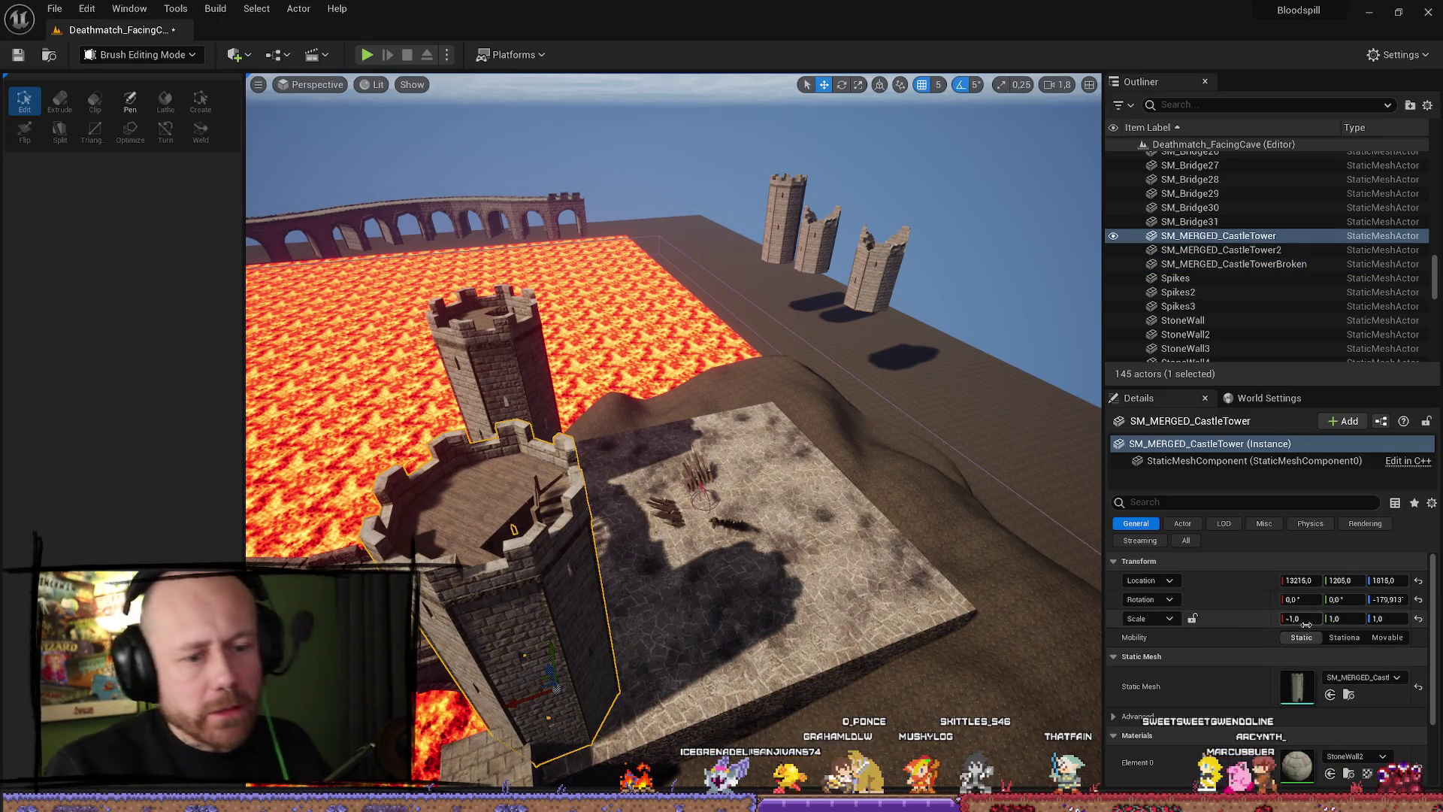
right_click(1244, 592)
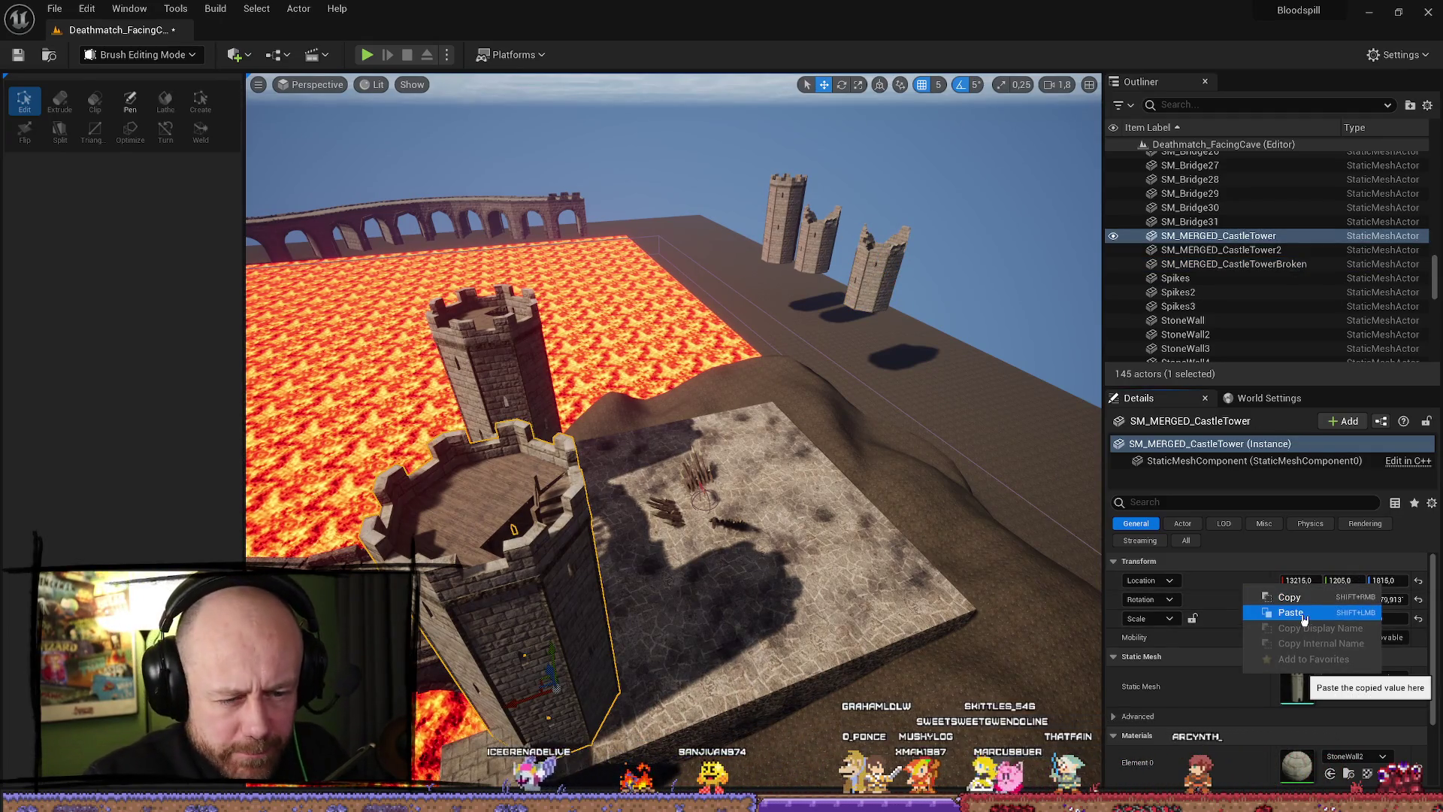
left_click(1304, 614)
left_click(1233, 264)
right_click(1237, 583)
left_click(1303, 614)
key("f")
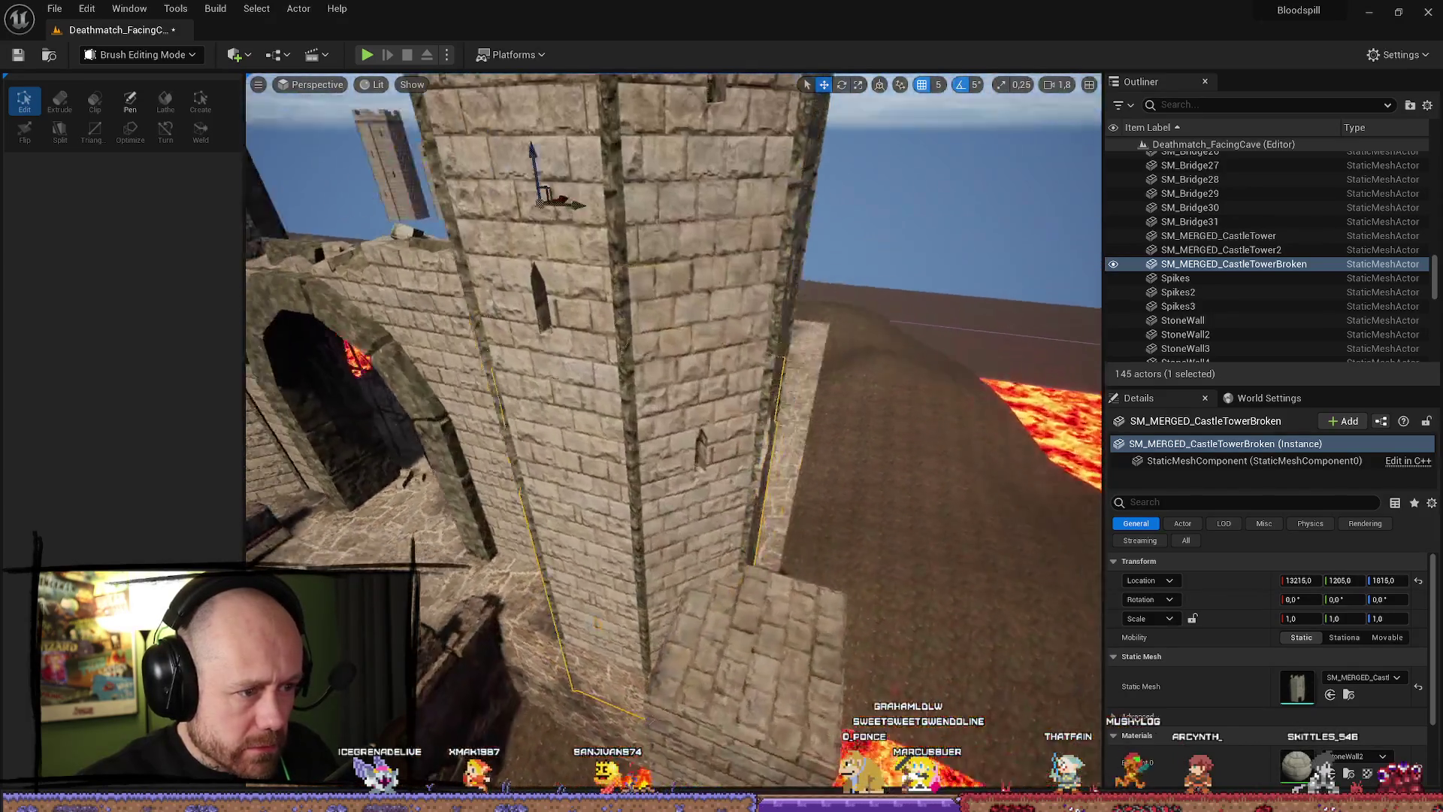
Focus on both towers and raise the broken tower's Z location to 2215.
left_click(671, 411)
key("f")
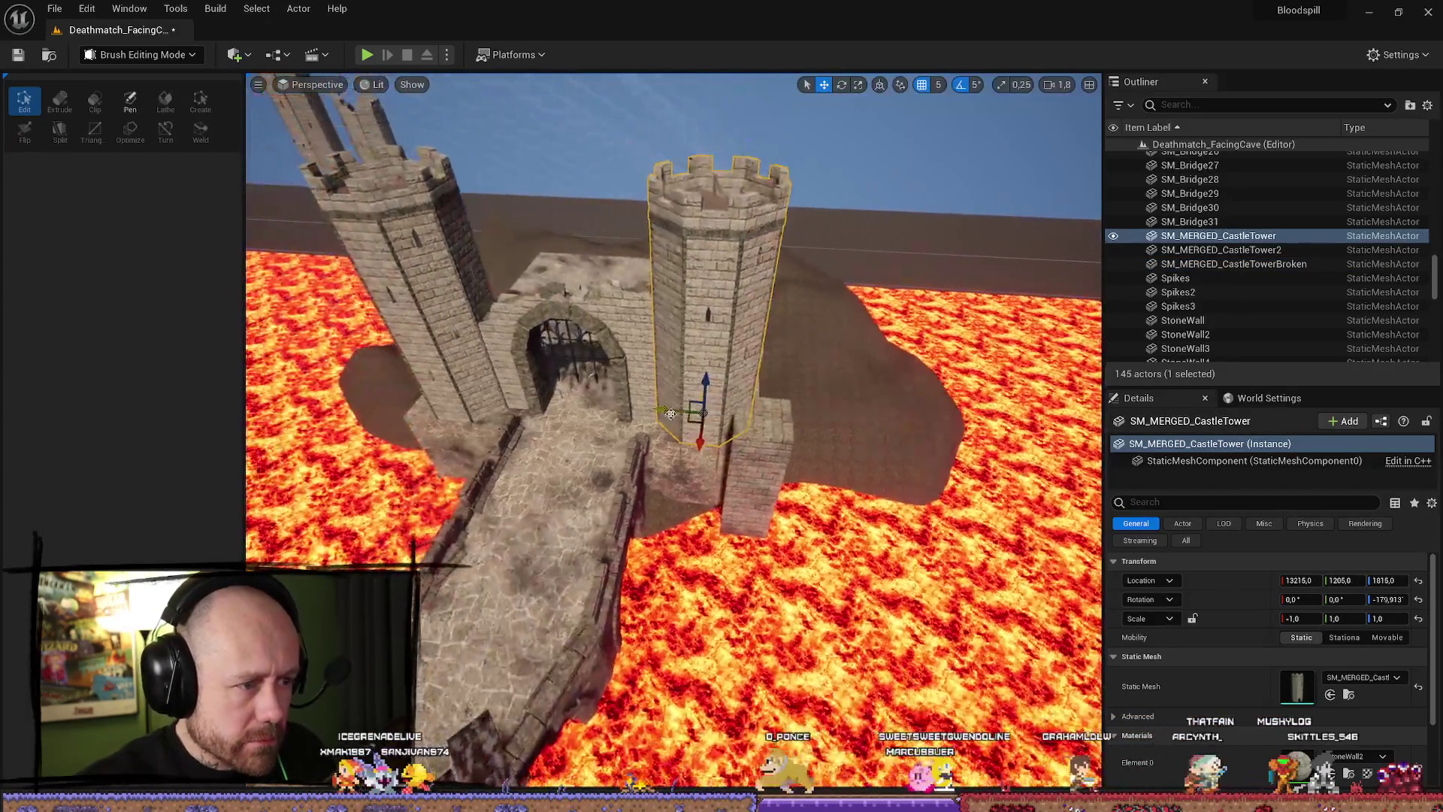
left_click(710, 365)
key("f")
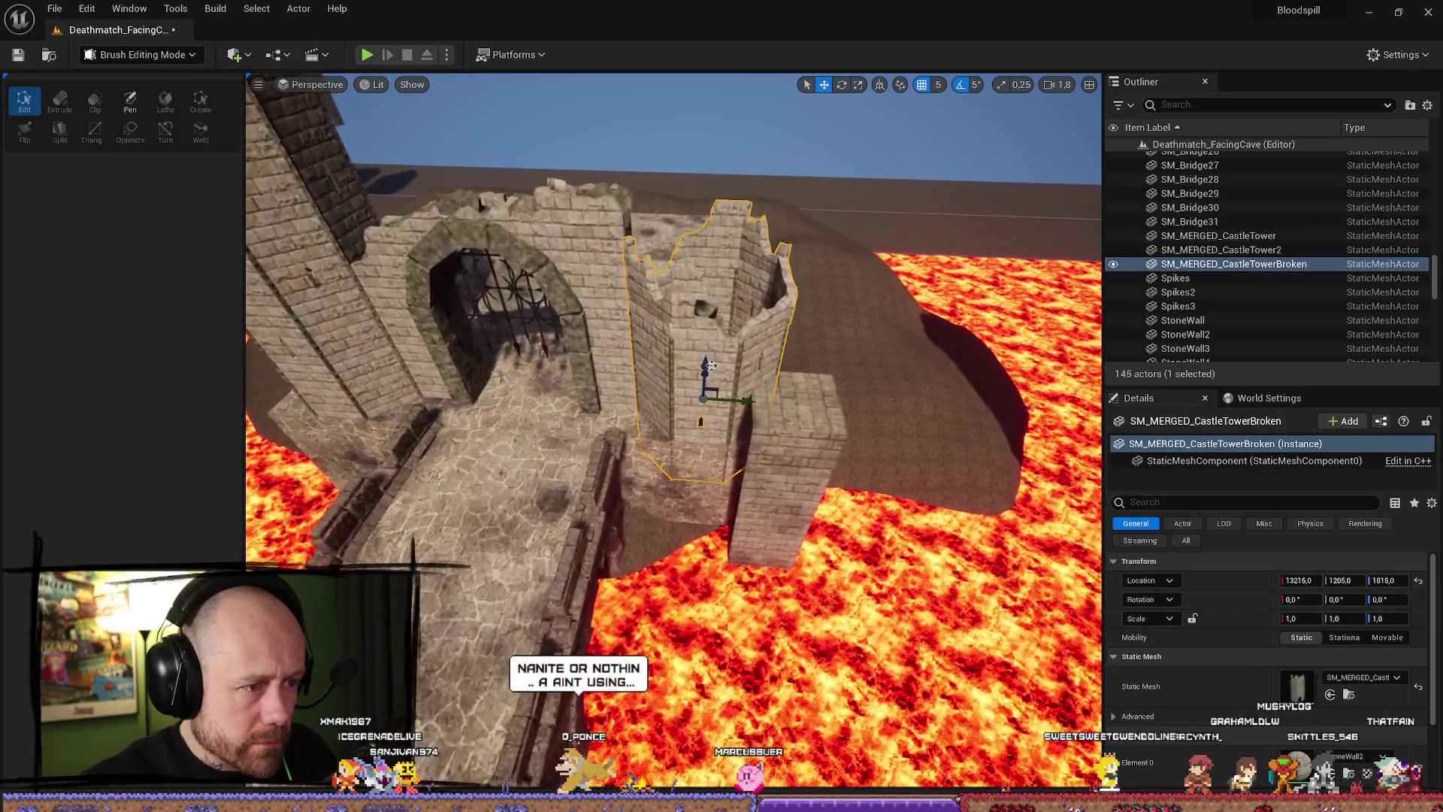
mouse_move(711, 365)
left_mouse_down()
mouse_move(598, 192)
mouse_move(633, 234)
mouse_move(702, 227)
left_mouse_up()
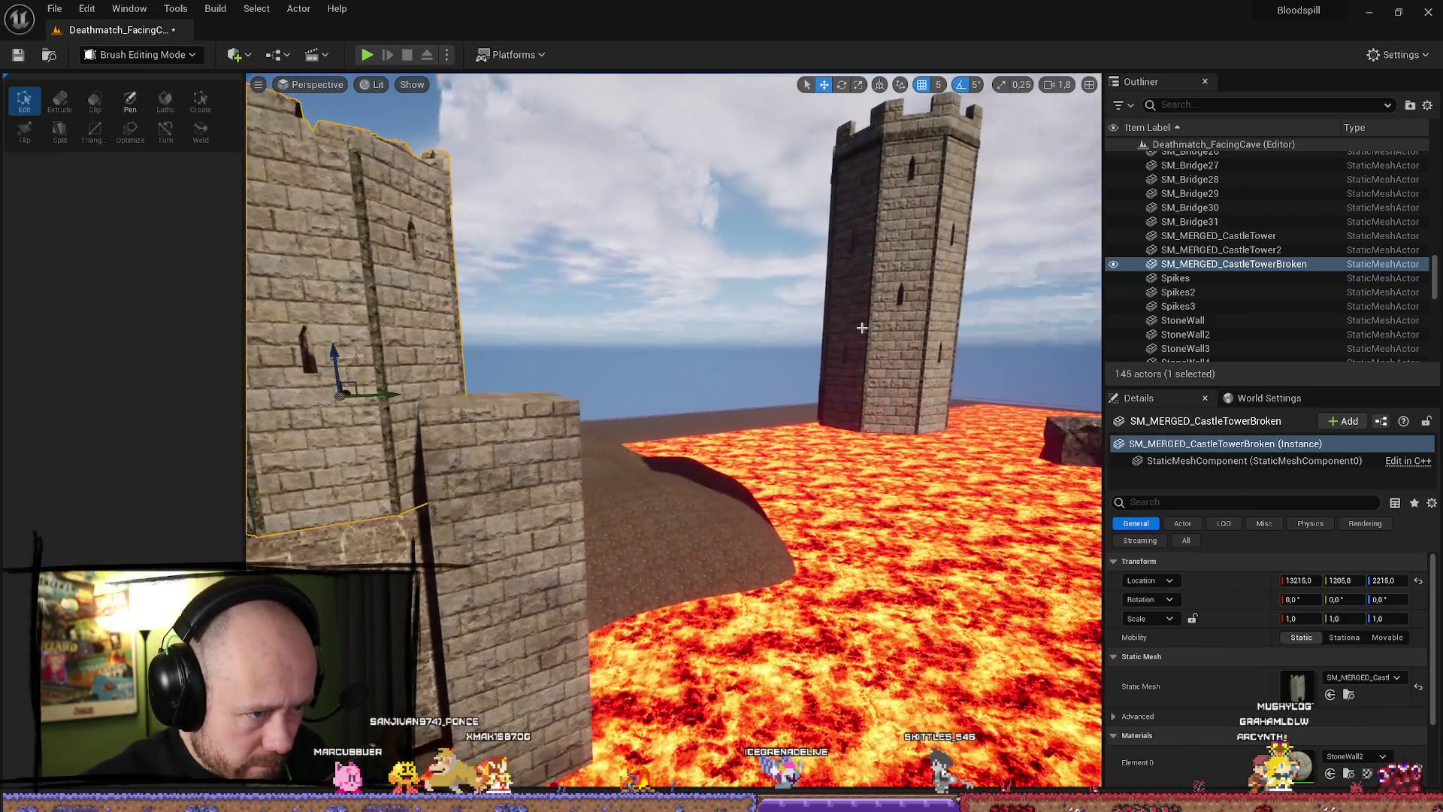
Look through the gate, then fly outside to inspect the broken tower up close.
left_click(888, 342)
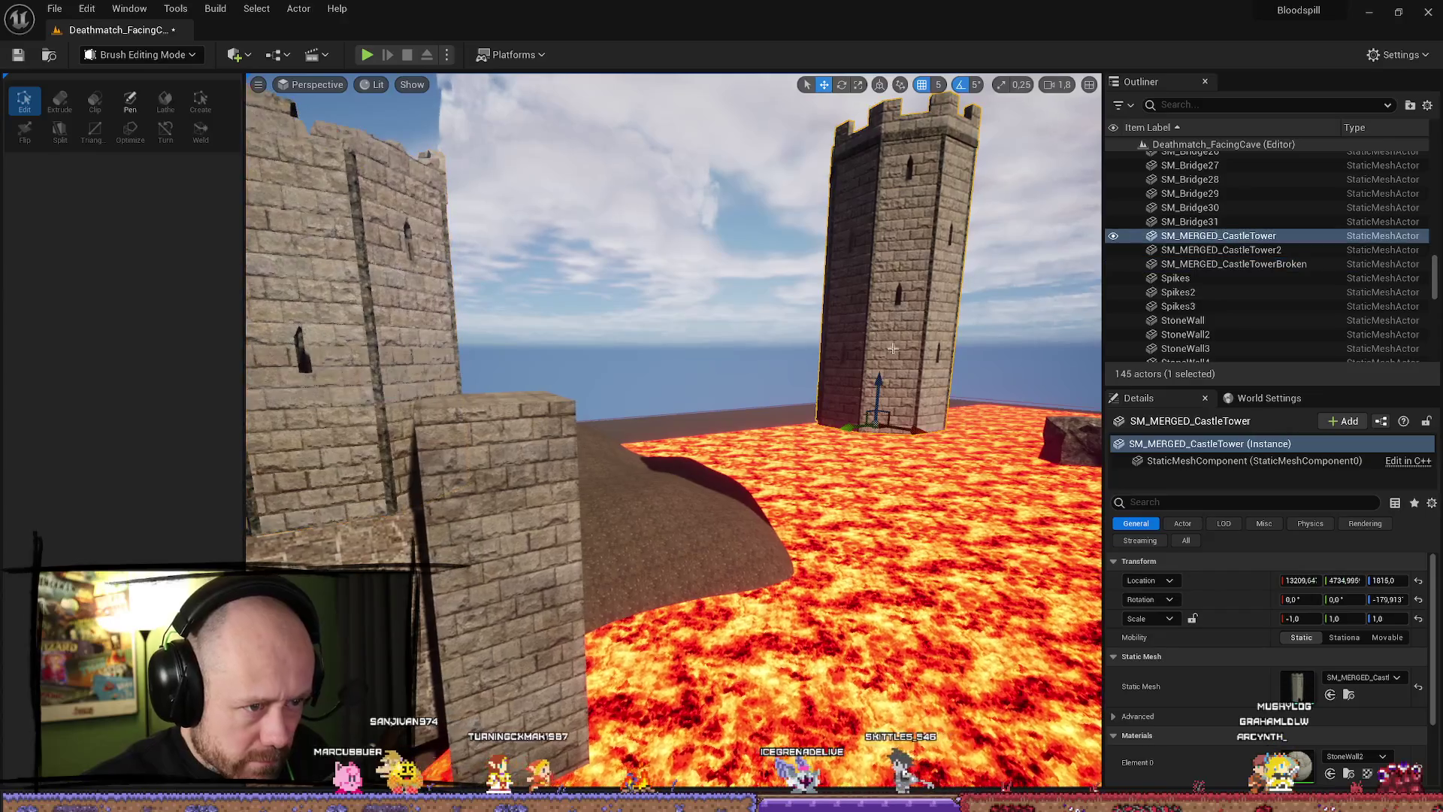
left_click_drag(674, 432, 644, 511)
mouse_move(855, 508)
left_mouse_down()
mouse_move(737, 451)
mouse_move(714, 316)
left_mouse_up()
left_click(700, 226)
left_click_drag(700, 225, 813, 284)
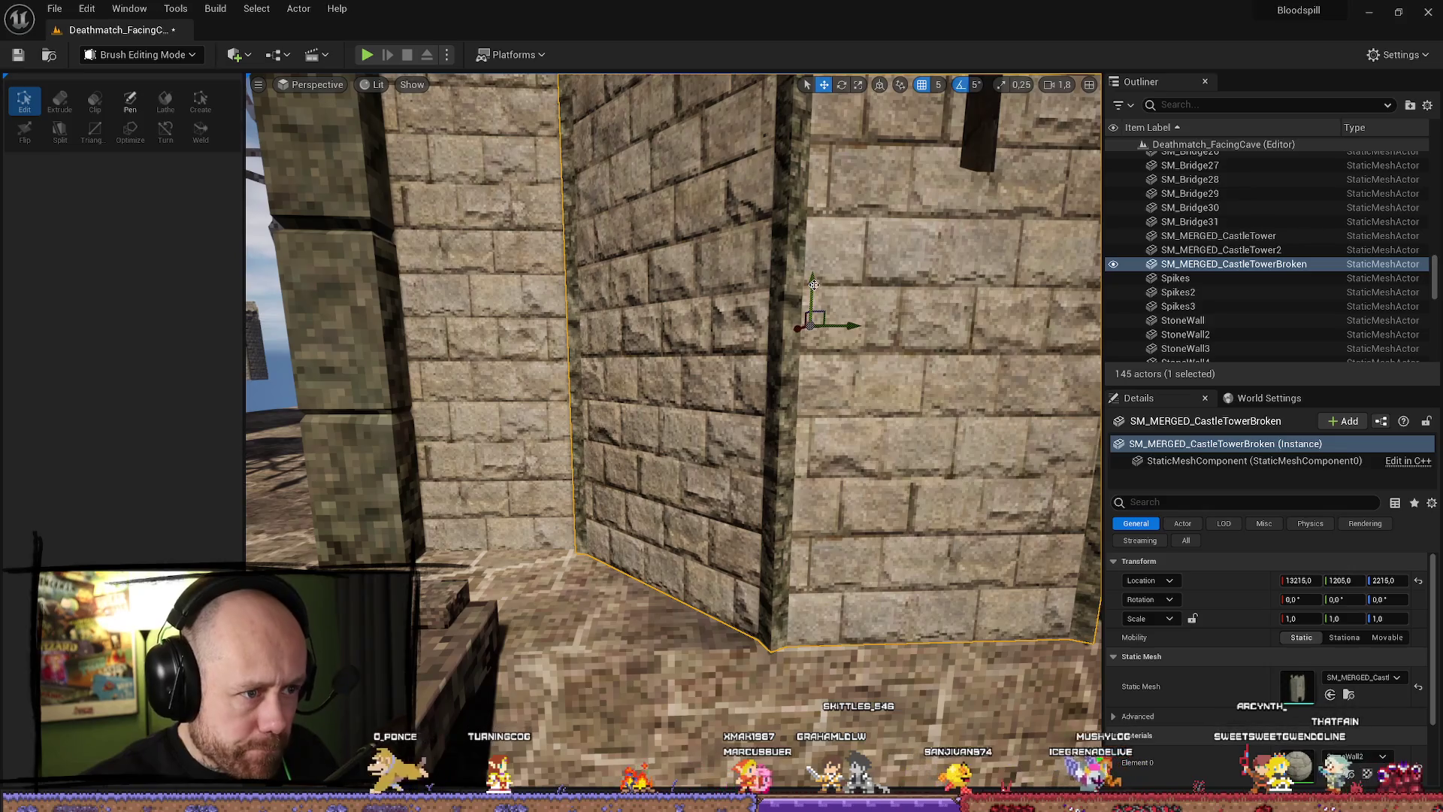
scroll(814, 284, "down", 6)
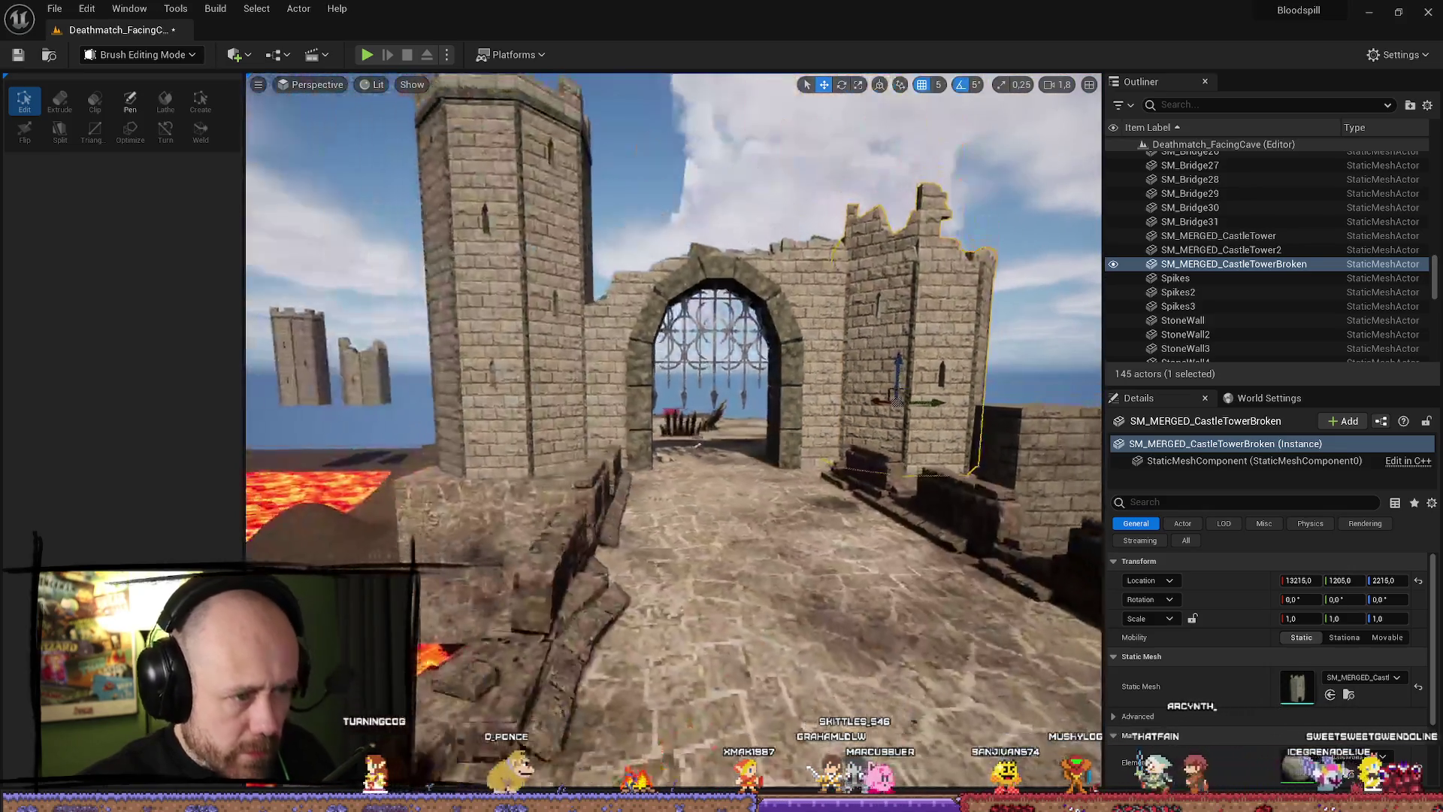
Pull back to a high view over the castle and lava, then fly toward the gate.
left_click(751, 188)
left_click_drag(752, 188, 751, 263)
scroll(751, 263, "down", 6)
mouse_move(676, 375)
left_mouse_down()
mouse_move(767, 346)
mouse_move(676, 391)
left_mouse_up()
scroll(676, 376, "up", 2)
left_click_drag(579, 479, 759, 166)
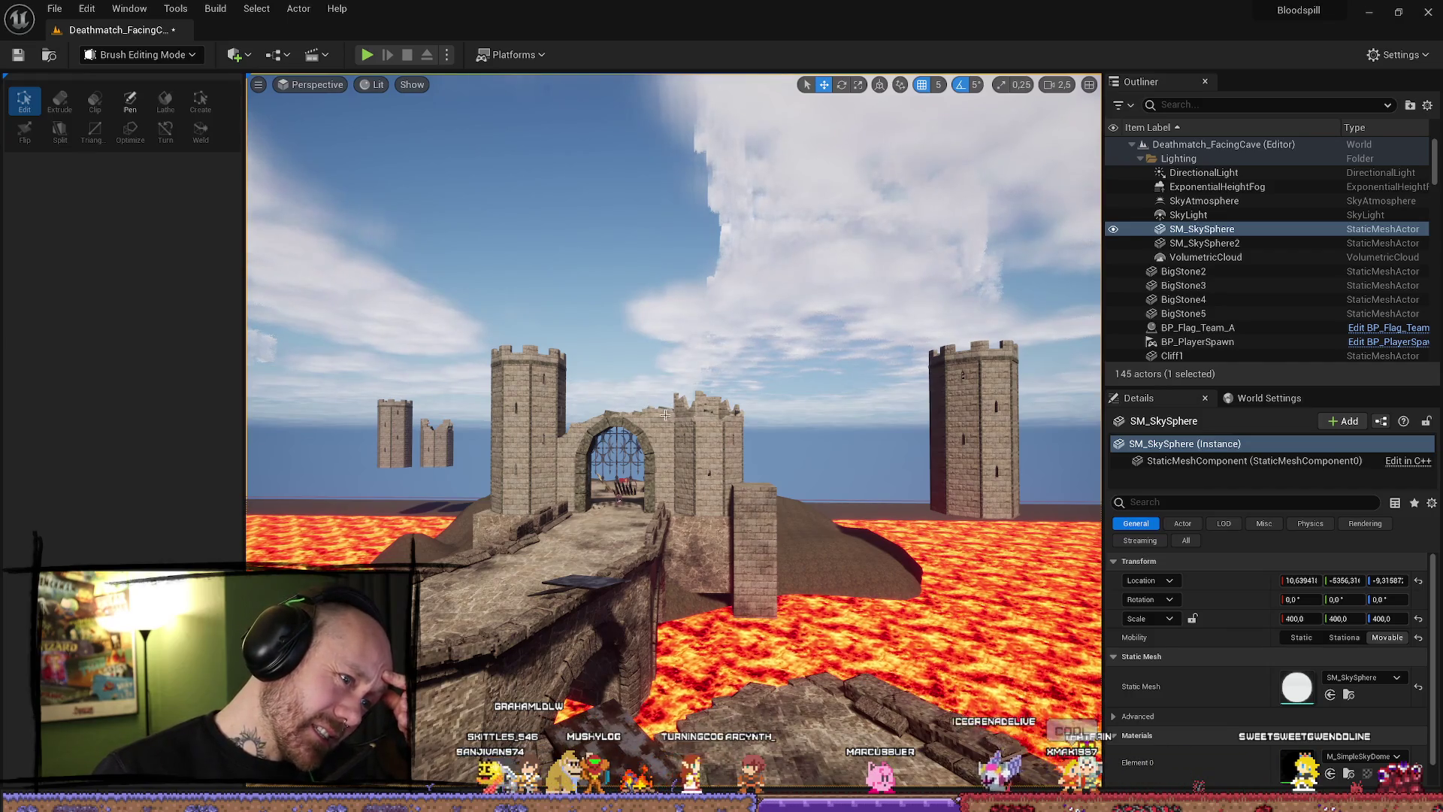
Move in close to the gate and select the full tower left of it.
mouse_move(673, 451)
left_mouse_down()
mouse_move(673, 330)
mouse_move(673, 361)
left_mouse_up()
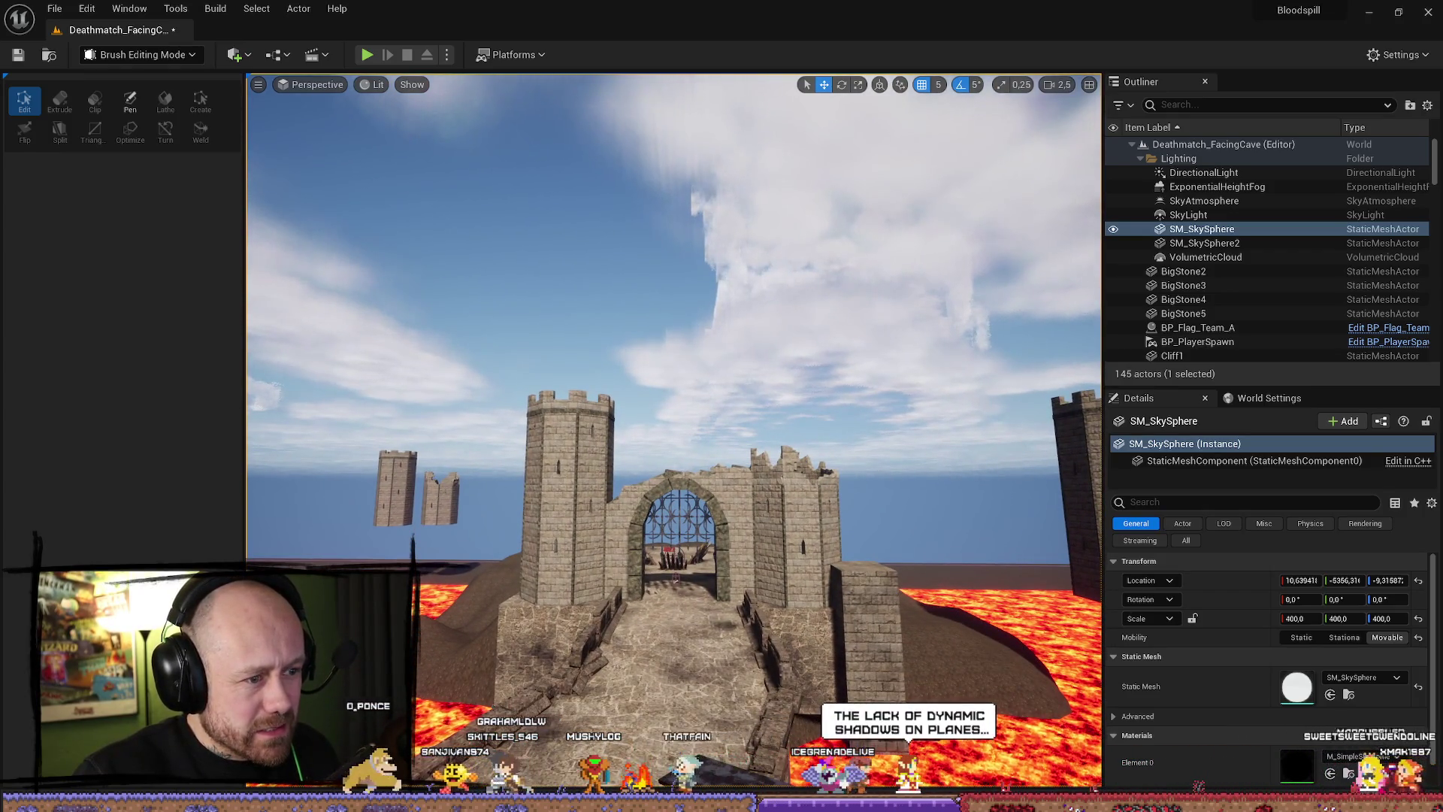
left_click(569, 535)
mouse_move(570, 535)
left_mouse_down()
mouse_move(676, 466)
mouse_move(751, 450)
left_mouse_up()
left_click(824, 431, "ctrl")
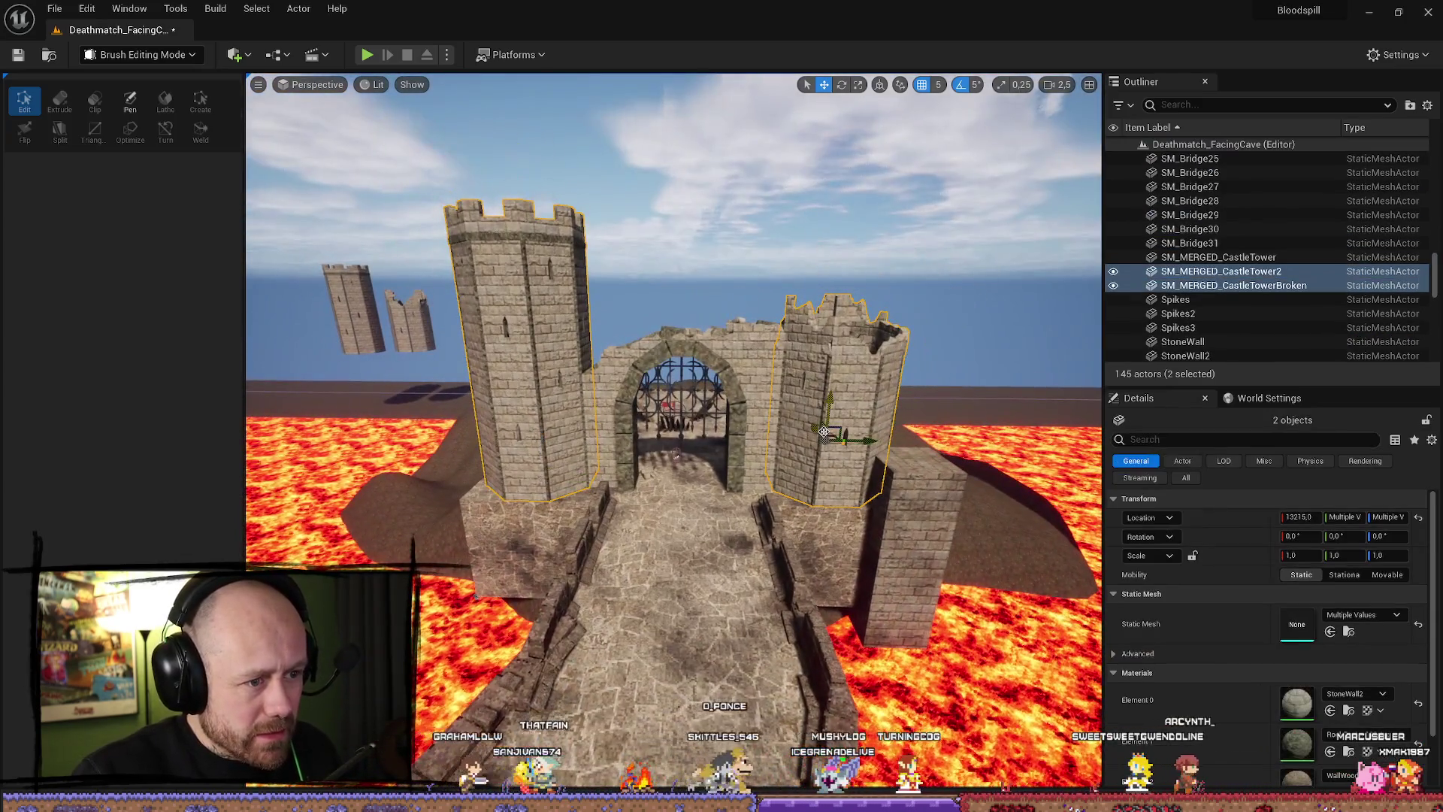
left_click(856, 448)
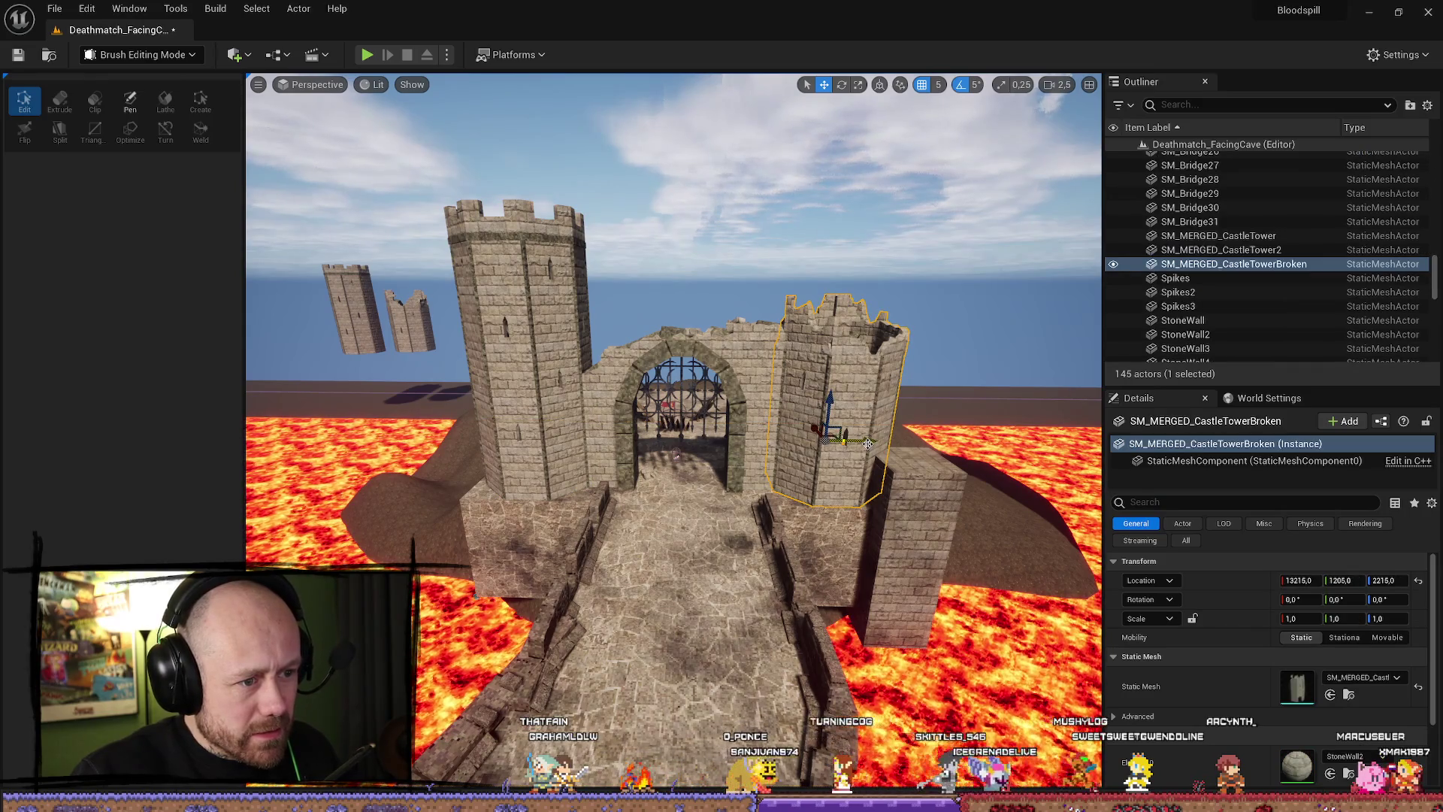
left_click(559, 402)
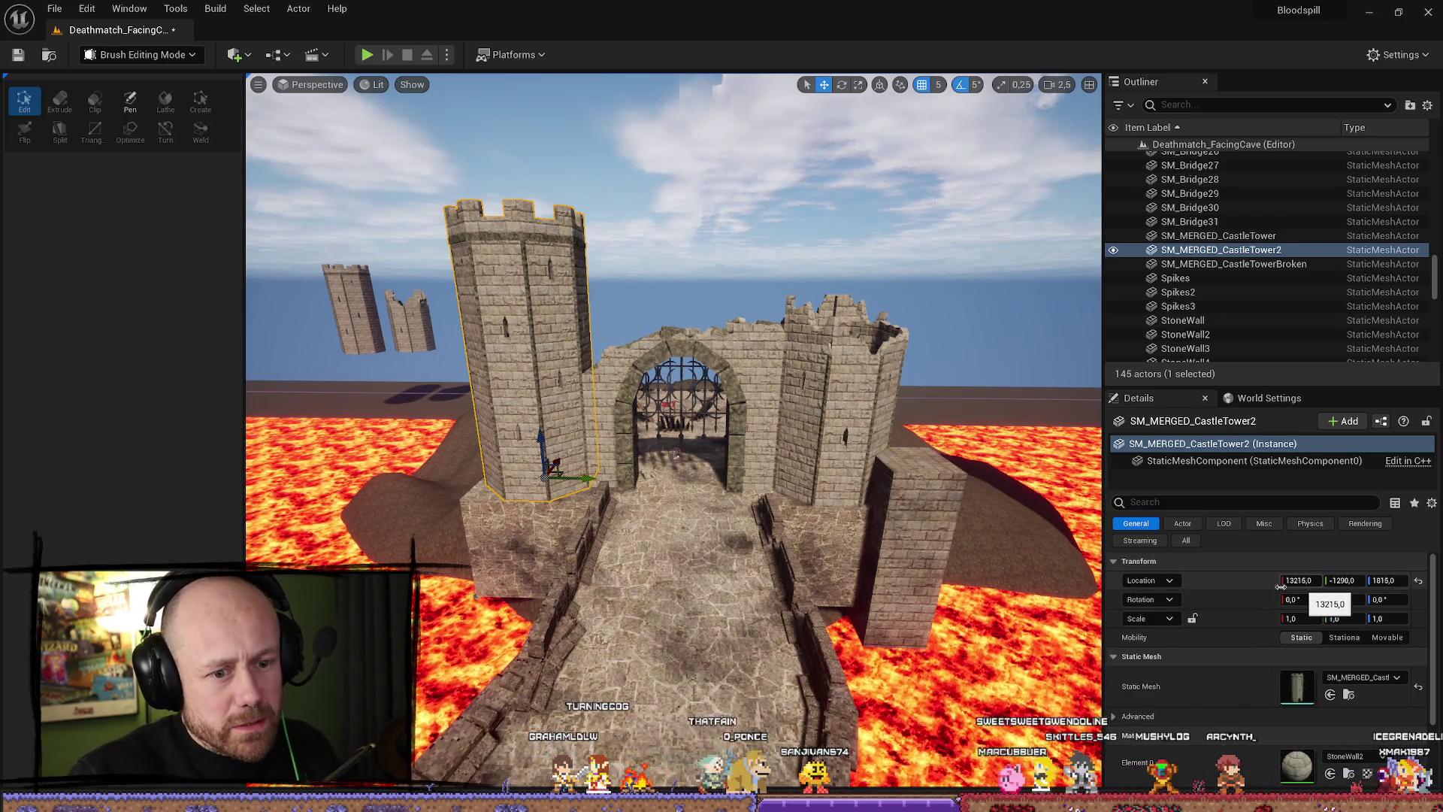
Copy the full tower's location and paste it onto the broken tower.
right_click(1242, 585)
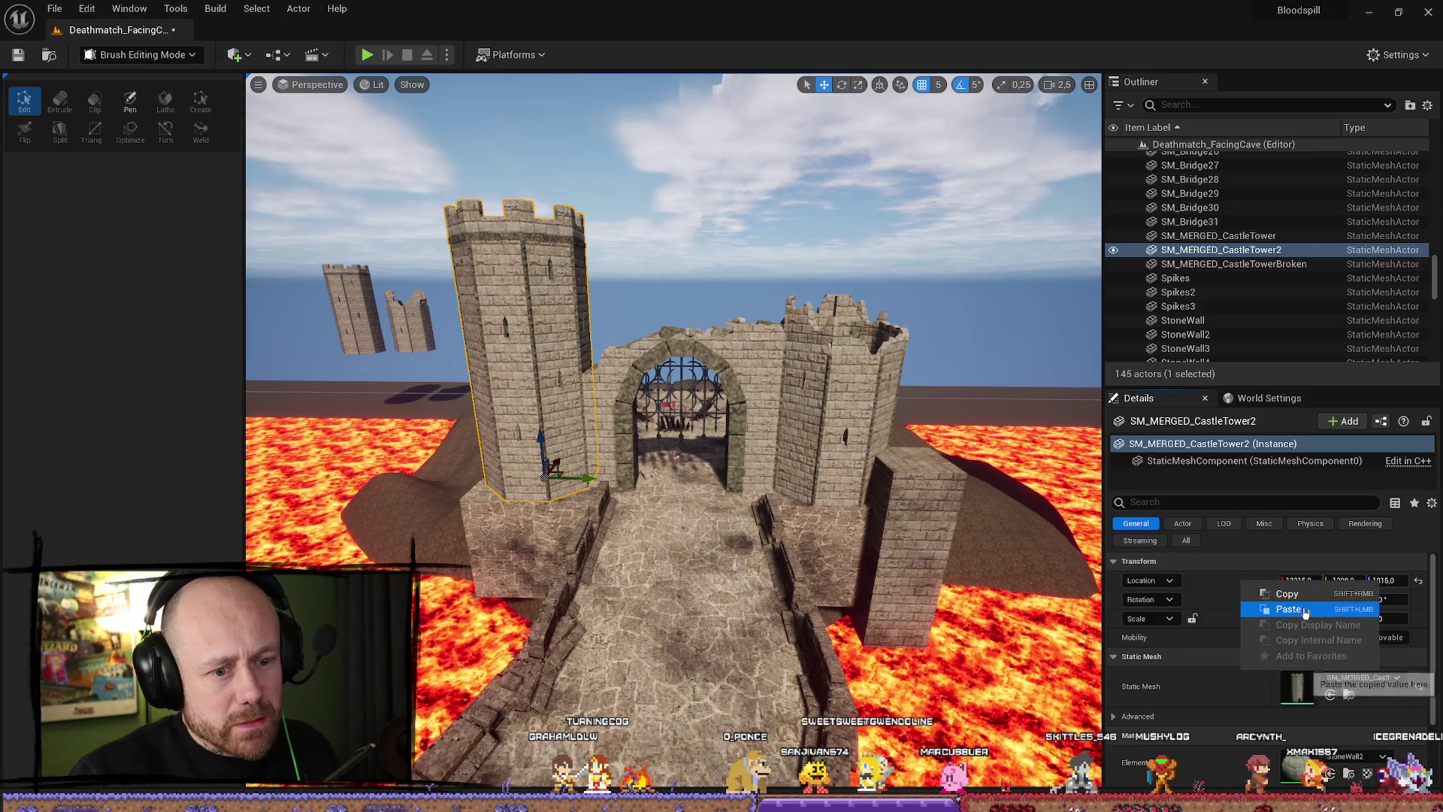
left_click(1308, 595)
key("ctrl+z")
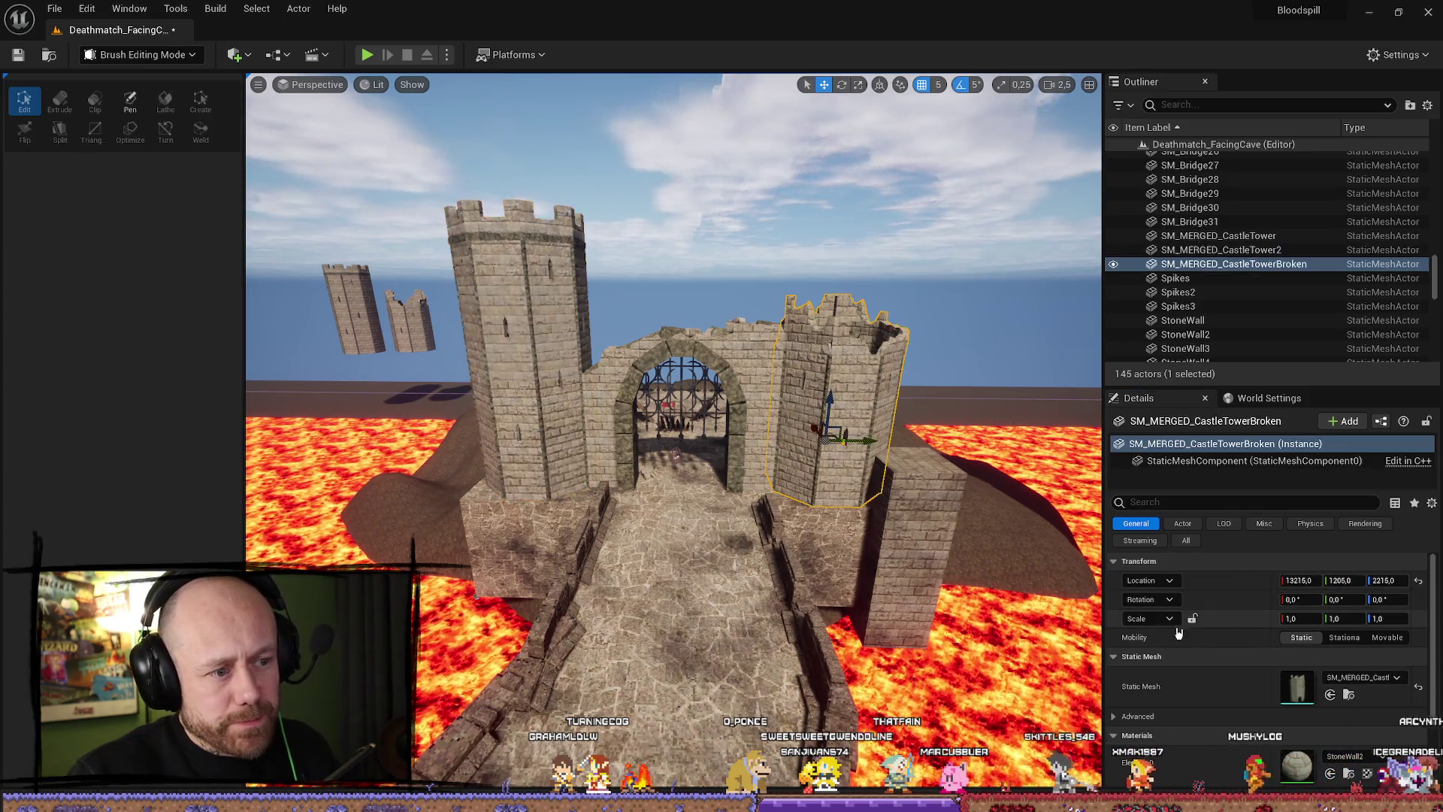
right_click(1294, 595)
left_click(1300, 610)
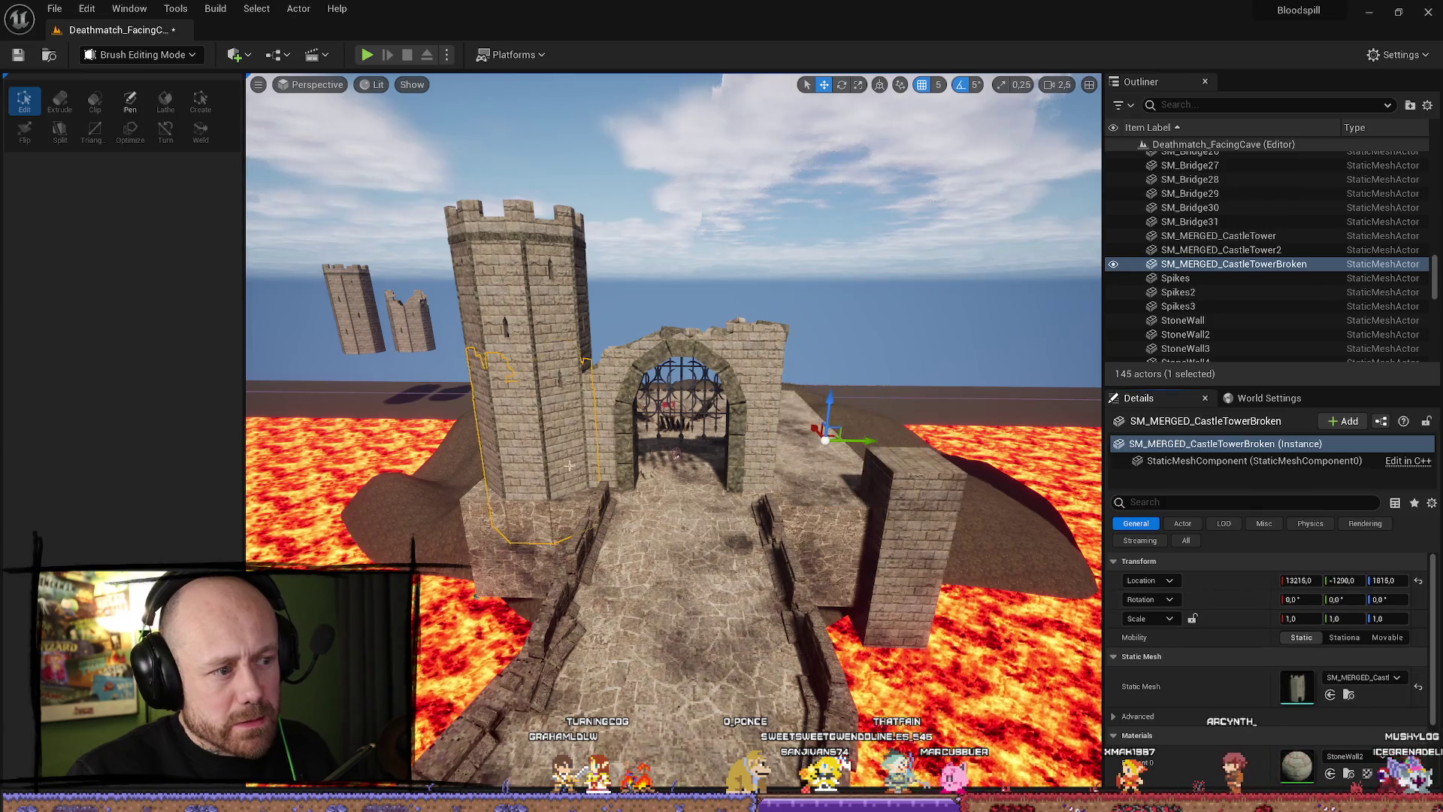
Slide the full tower to the gate's right side and raise the broken tower on the left.
left_click(587, 490)
left_click_drag(587, 490, 874, 487)
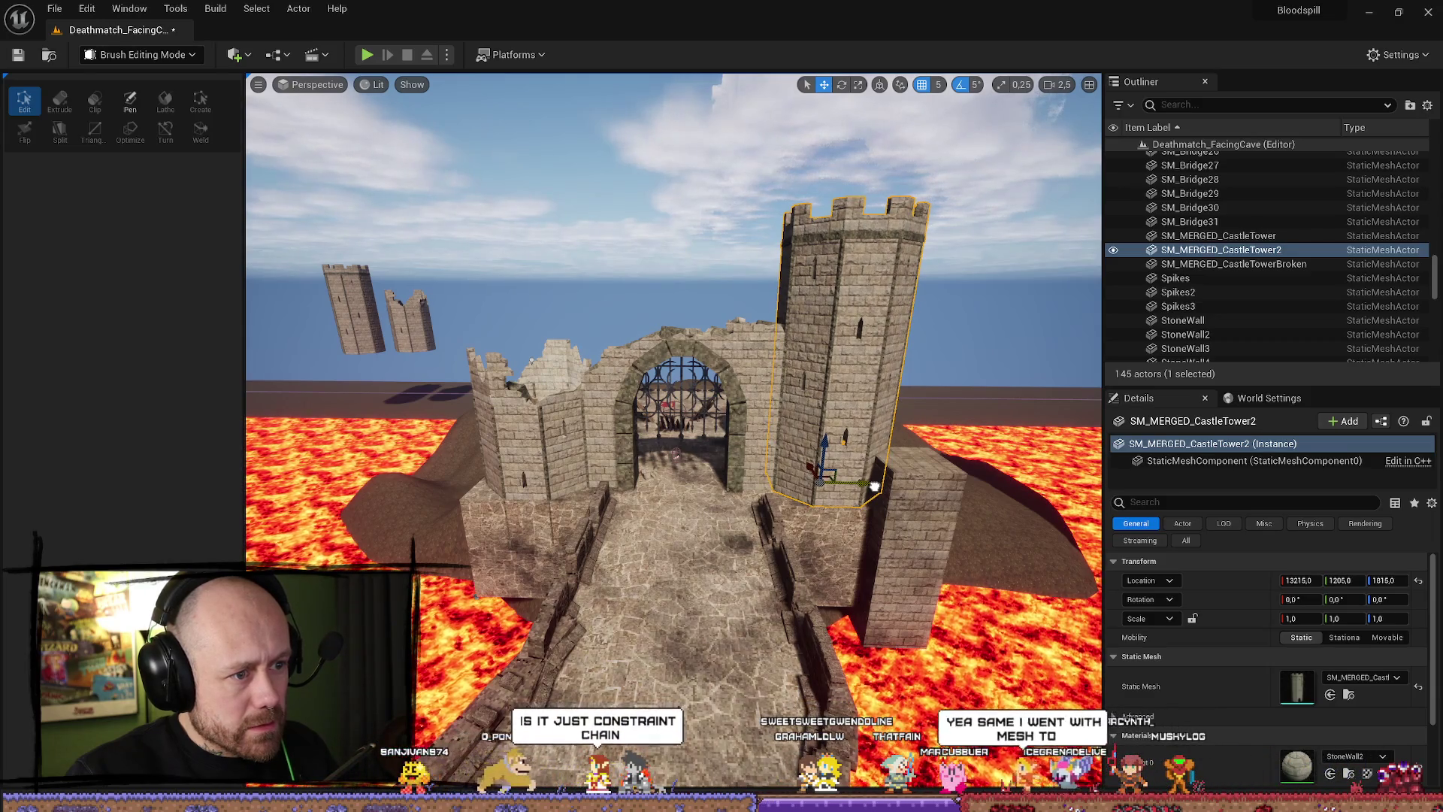
left_click(526, 447)
mouse_move(546, 434)
left_mouse_down()
mouse_move(546, 392)
mouse_move(451, 354)
mouse_move(526, 225)
mouse_move(526, 195)
left_mouse_up()
left_click(526, 225)
left_click_drag(682, 319, 699, 319)
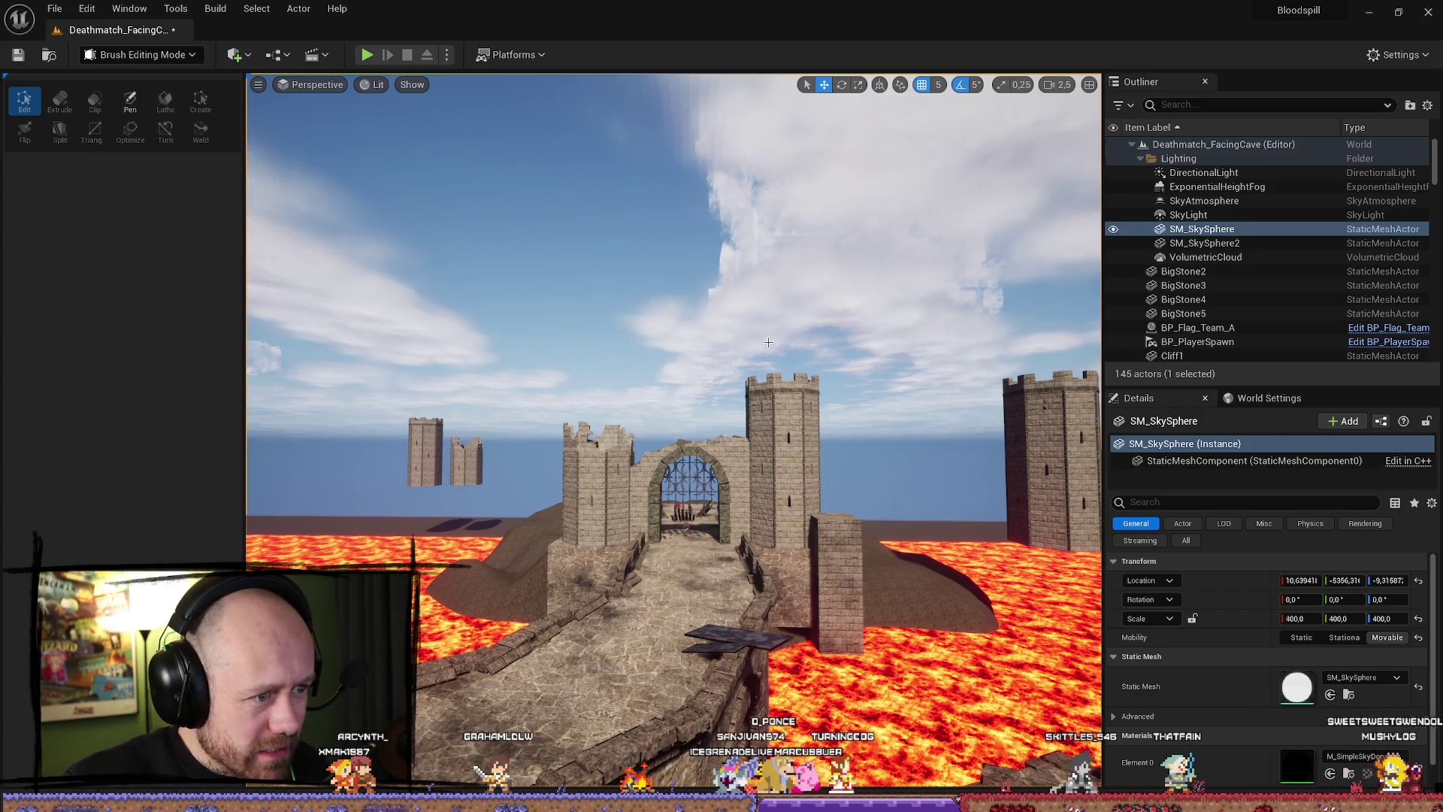
Undo the last selection changes and tower moves, then deselect by clicking the sky.
key("ctrl+z")
key("ctrl+z")
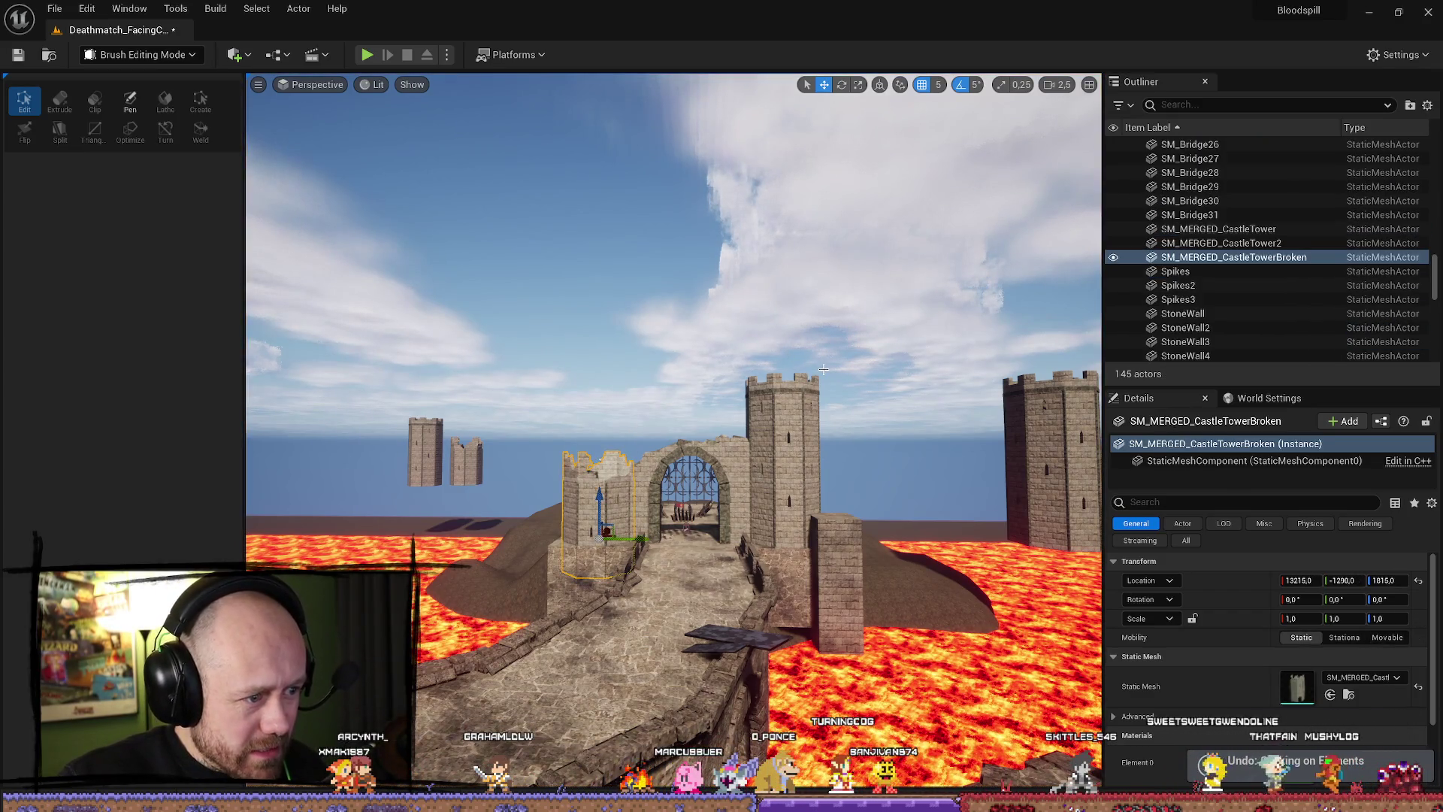
key("ctrl+z")
key("ctrl+z")
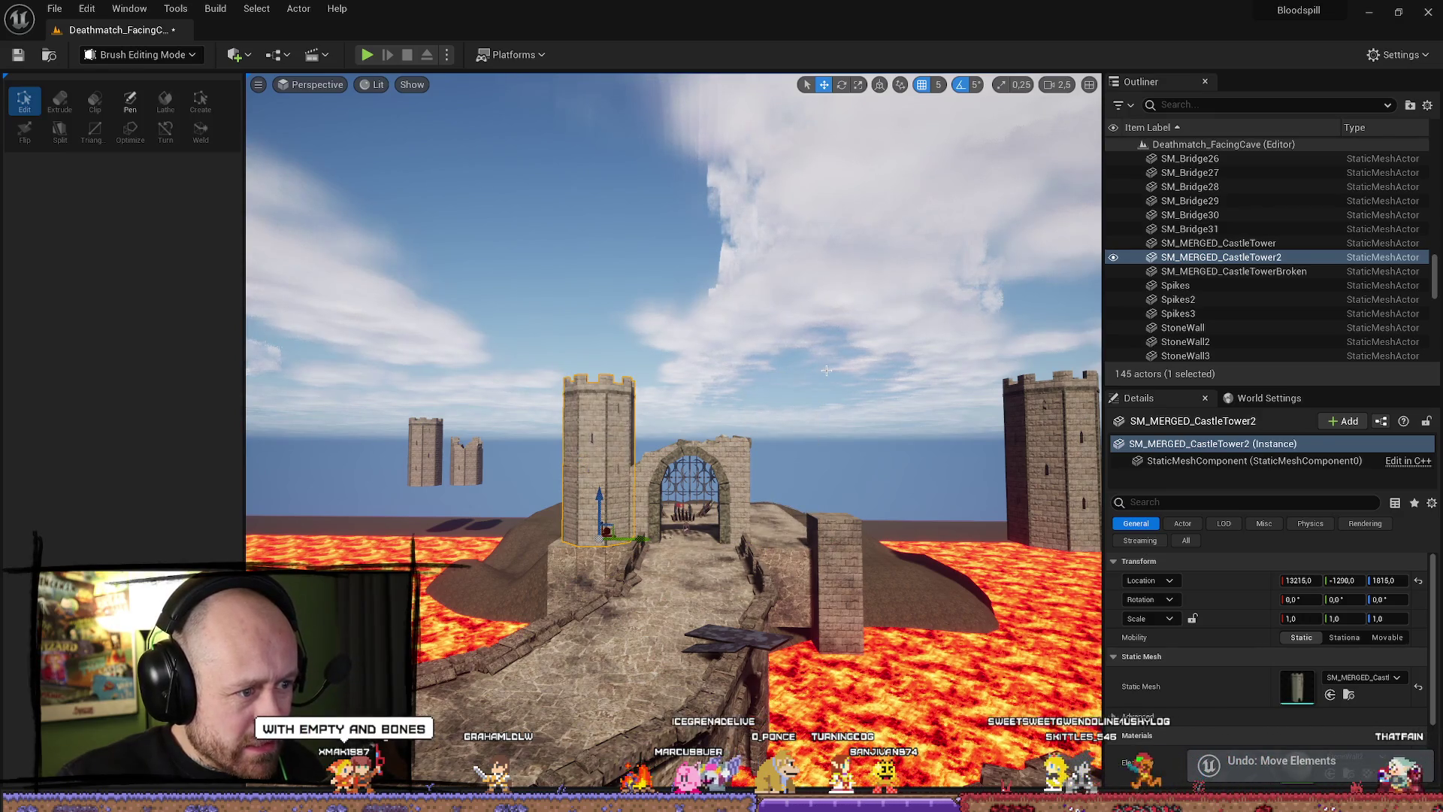
key("ctrl+z")
key("ctrl+z")
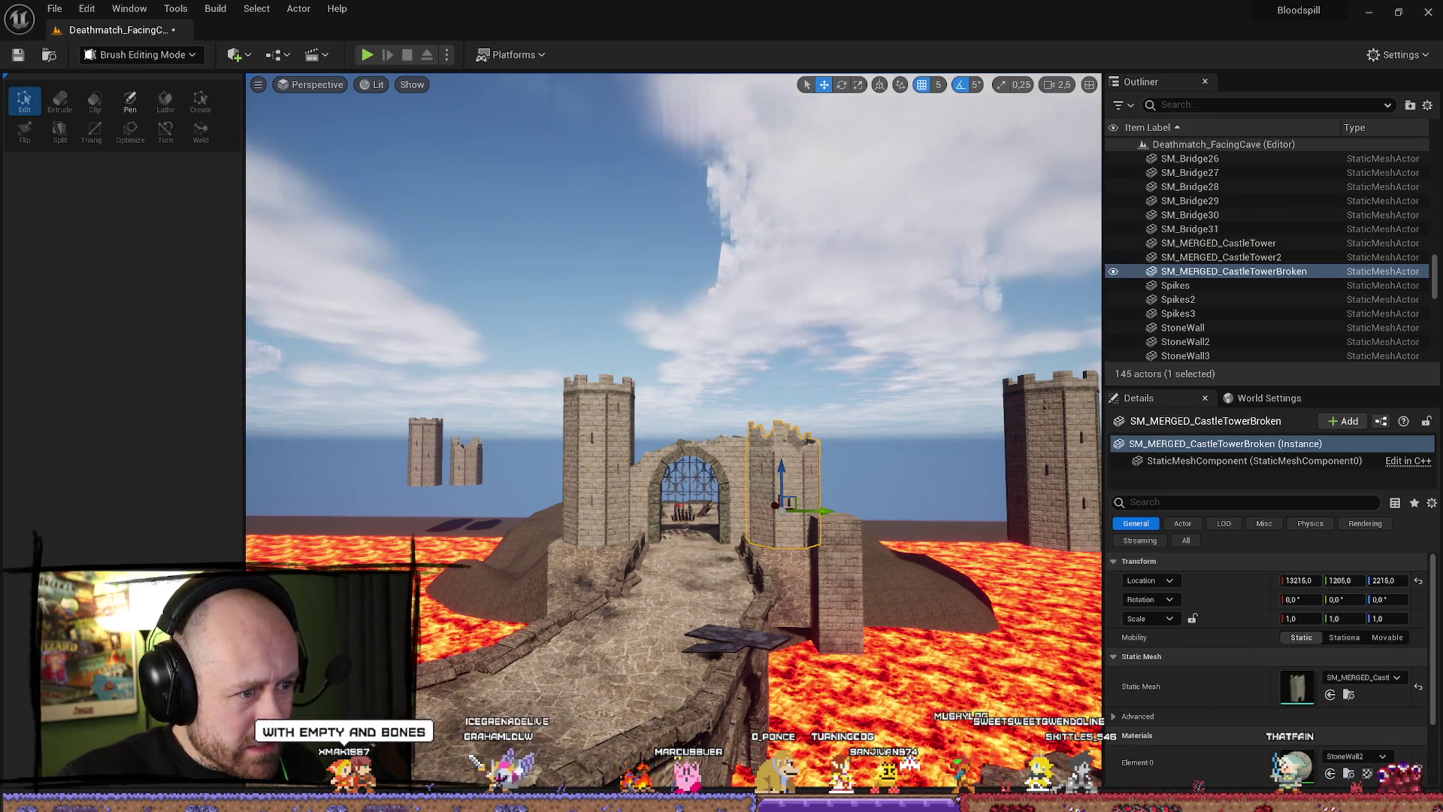
left_click(845, 365)
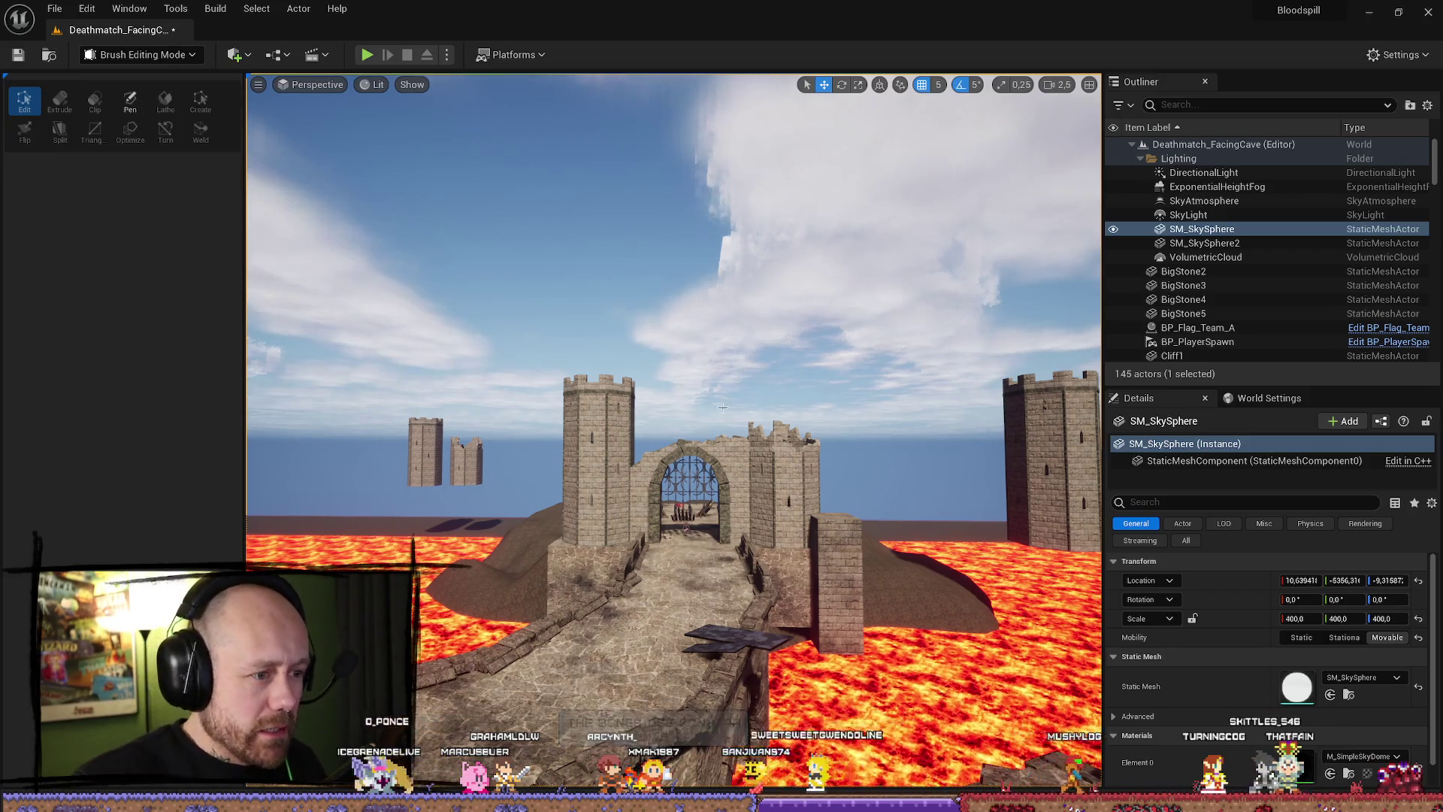
Select the stone wall sections beside and above the gate, the arch pieces and the iron fence.
scroll(721, 400, "up", 5)
left_click(749, 477)
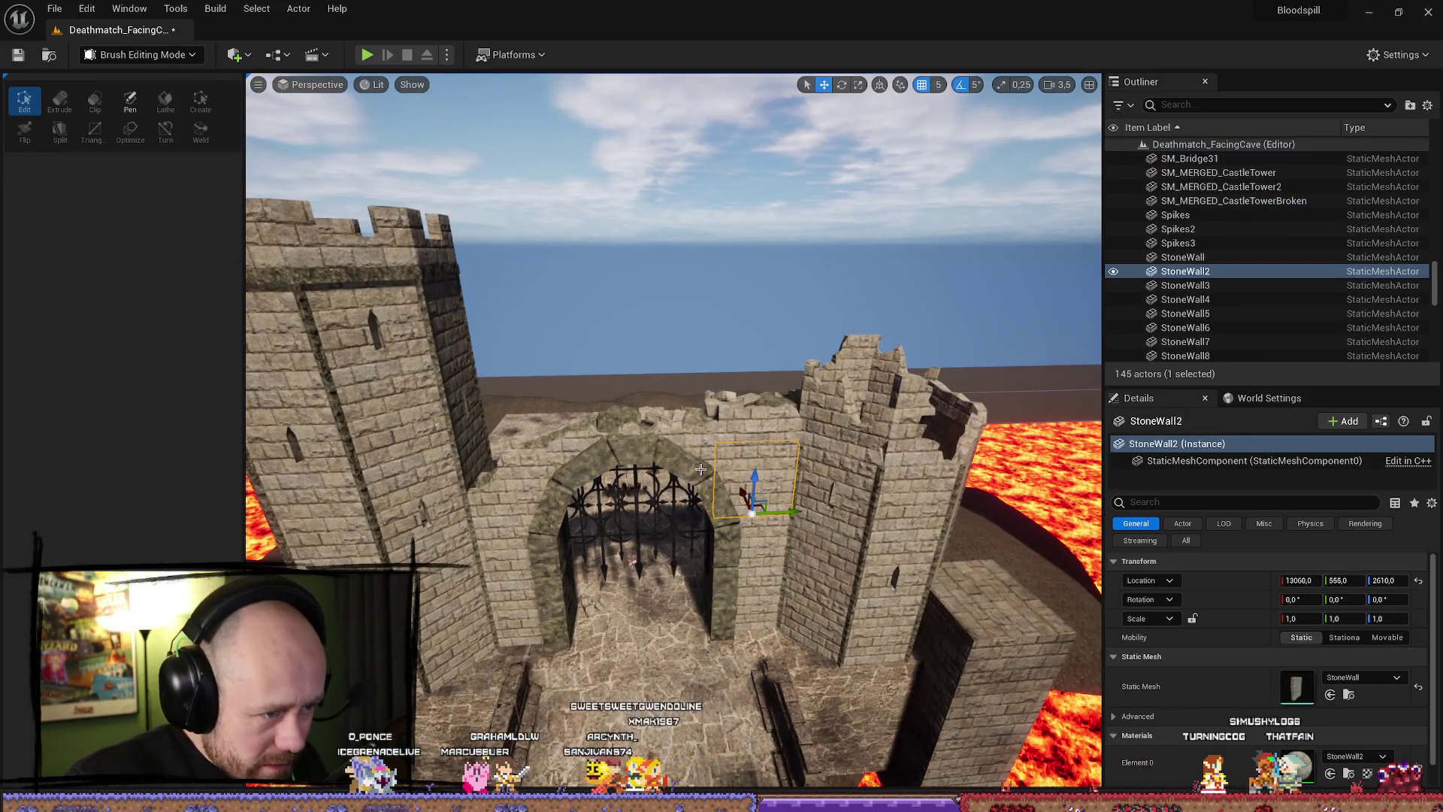
scroll(700, 469, "down", 3)
left_click(756, 423)
mouse_move(757, 423)
left_mouse_down()
mouse_move(837, 506)
mouse_move(765, 475)
mouse_move(629, 484)
left_mouse_up()
left_click(562, 505, "ctrl")
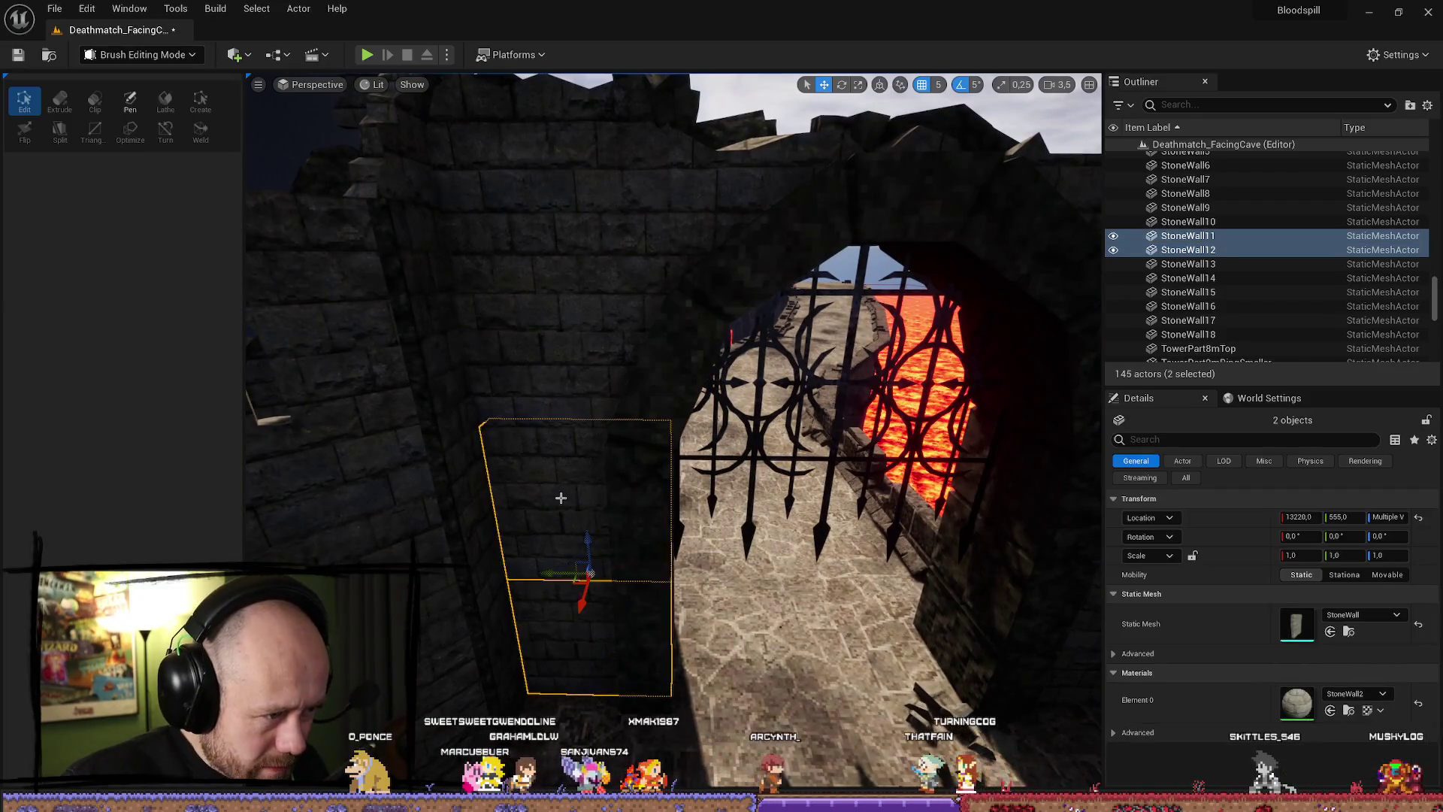
left_click(562, 334, "ctrl")
left_click(588, 164, "ctrl")
scroll(541, 225, "down", 5)
left_click(677, 225, "ctrl")
left_click(840, 265, "ctrl")
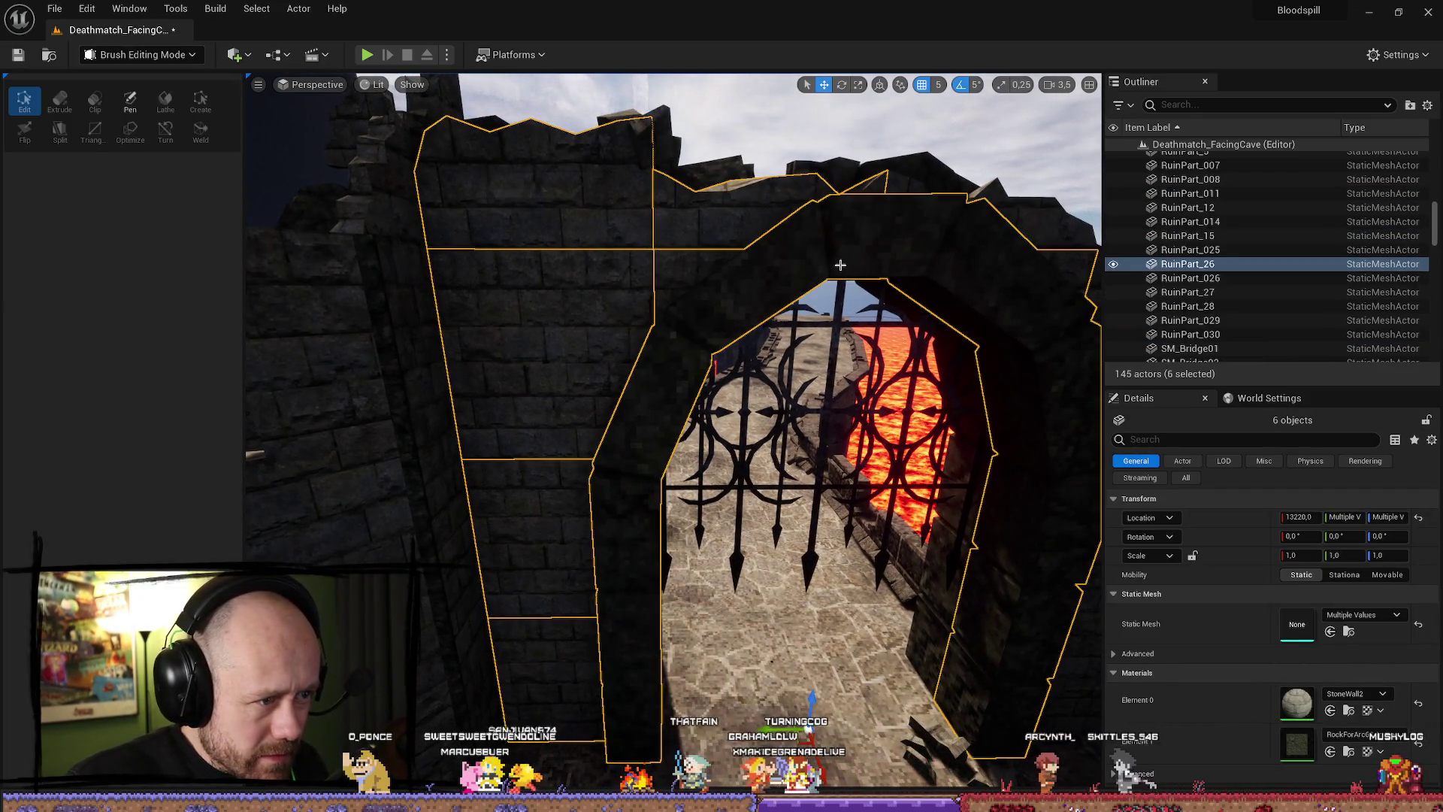
left_click(747, 384, "ctrl")
scroll(744, 186, "down", 2)
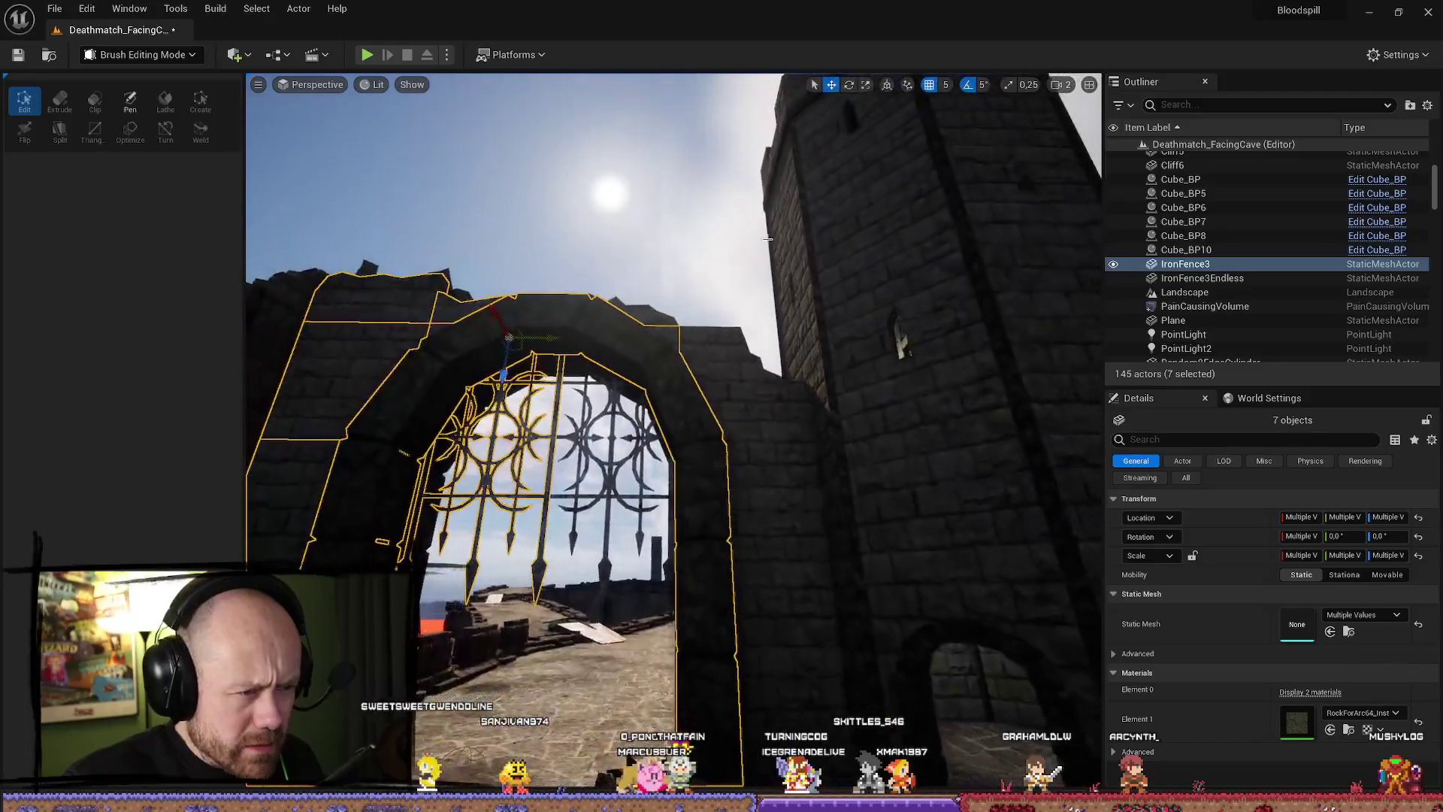
left_click(779, 504, "ctrl")
left_click(769, 501, "ctrl")
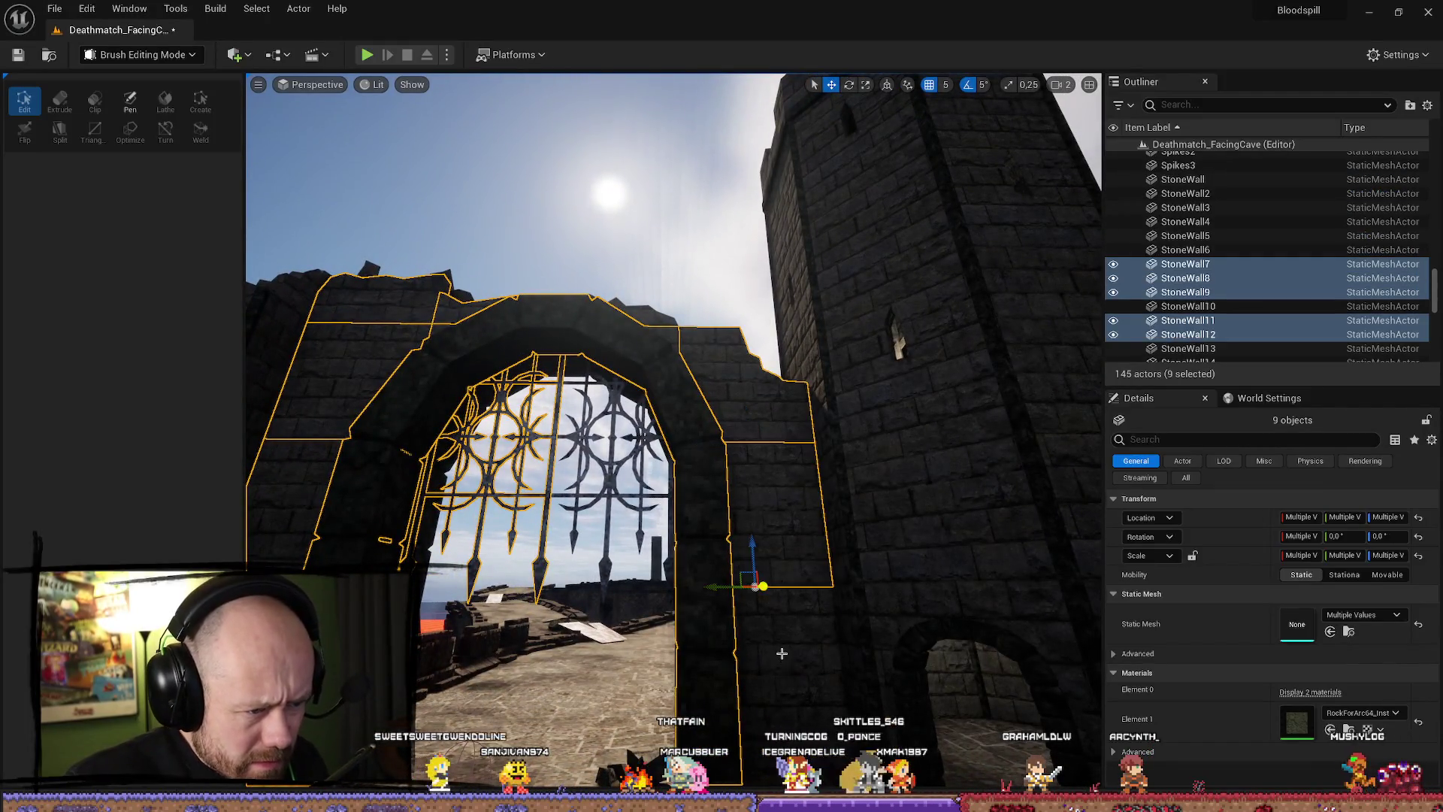
left_click(781, 571, "ctrl")
Add the remaining wall pieces, the rock atop the arch and the wall blocks beside the lava.
mouse_move(675, 590)
left_mouse_down()
mouse_move(674, 526)
mouse_move(774, 582)
mouse_move(526, 605)
left_mouse_up()
left_click(475, 607, "ctrl")
left_click(421, 481, "ctrl")
left_click(526, 421, "ctrl")
left_click(604, 442, "ctrl")
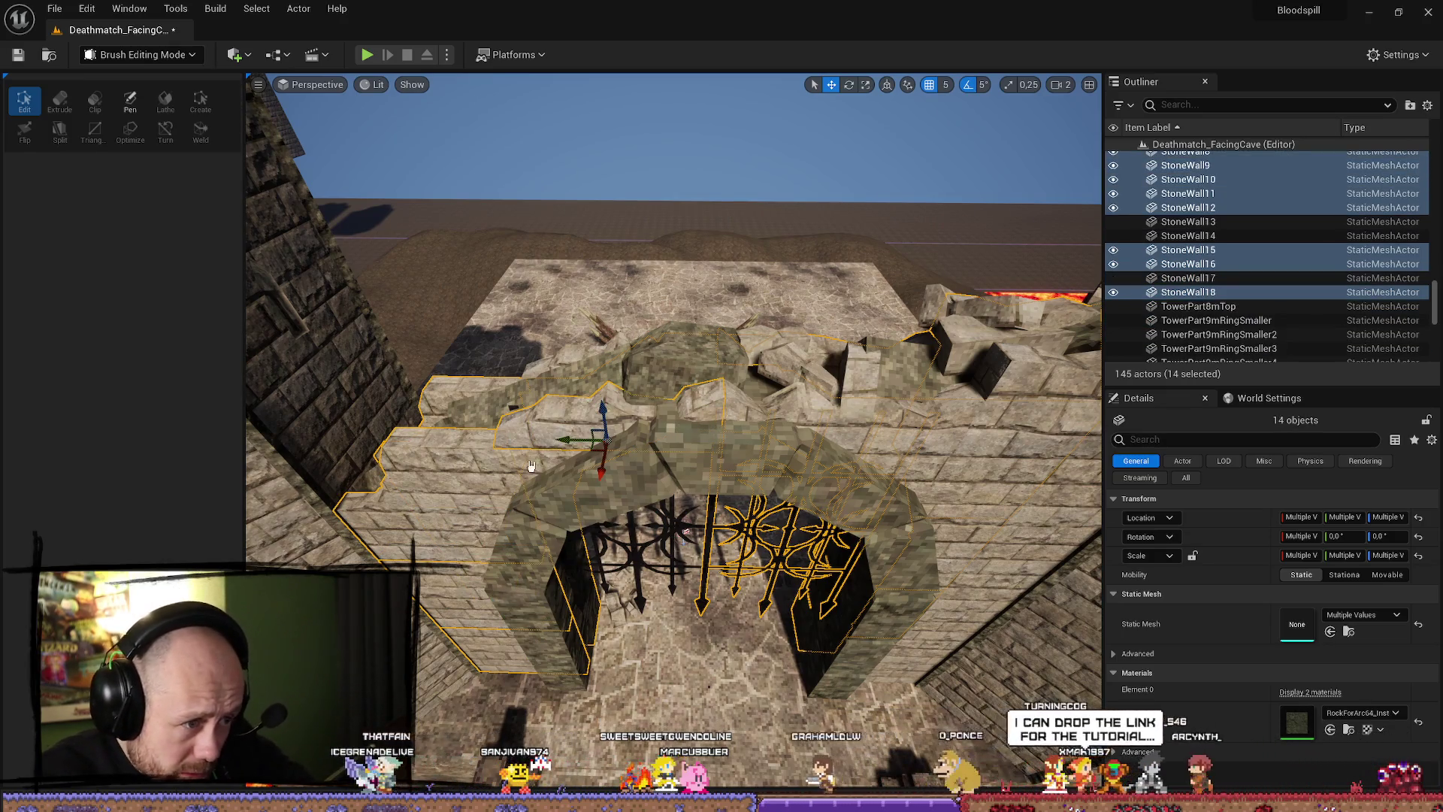
left_click(699, 397, "ctrl")
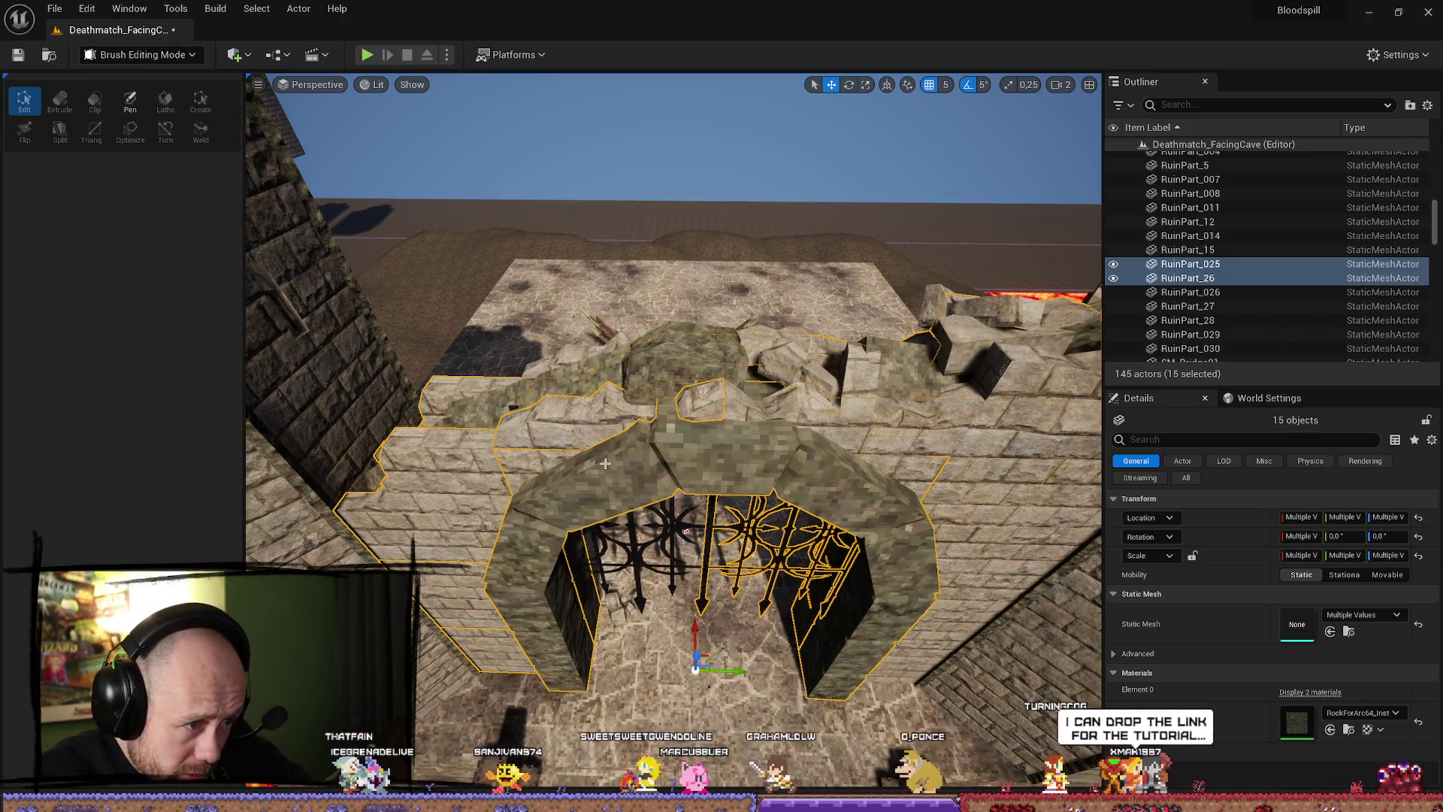
left_click(891, 513, "ctrl")
mouse_move(890, 513)
left_mouse_down()
mouse_move(797, 518)
mouse_move(923, 587)
left_mouse_up()
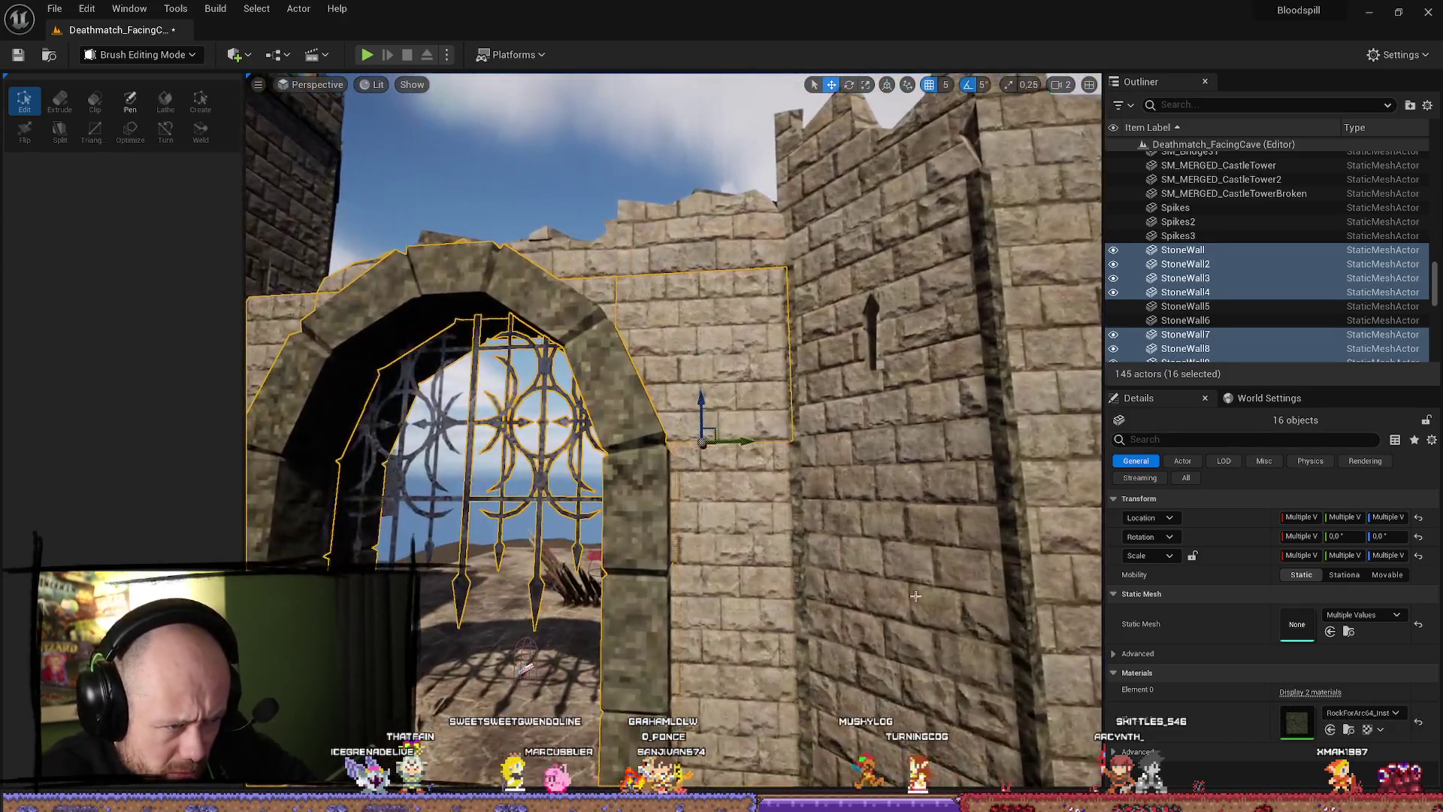
left_click(752, 666, "ctrl")
left_click(681, 240, "ctrl")
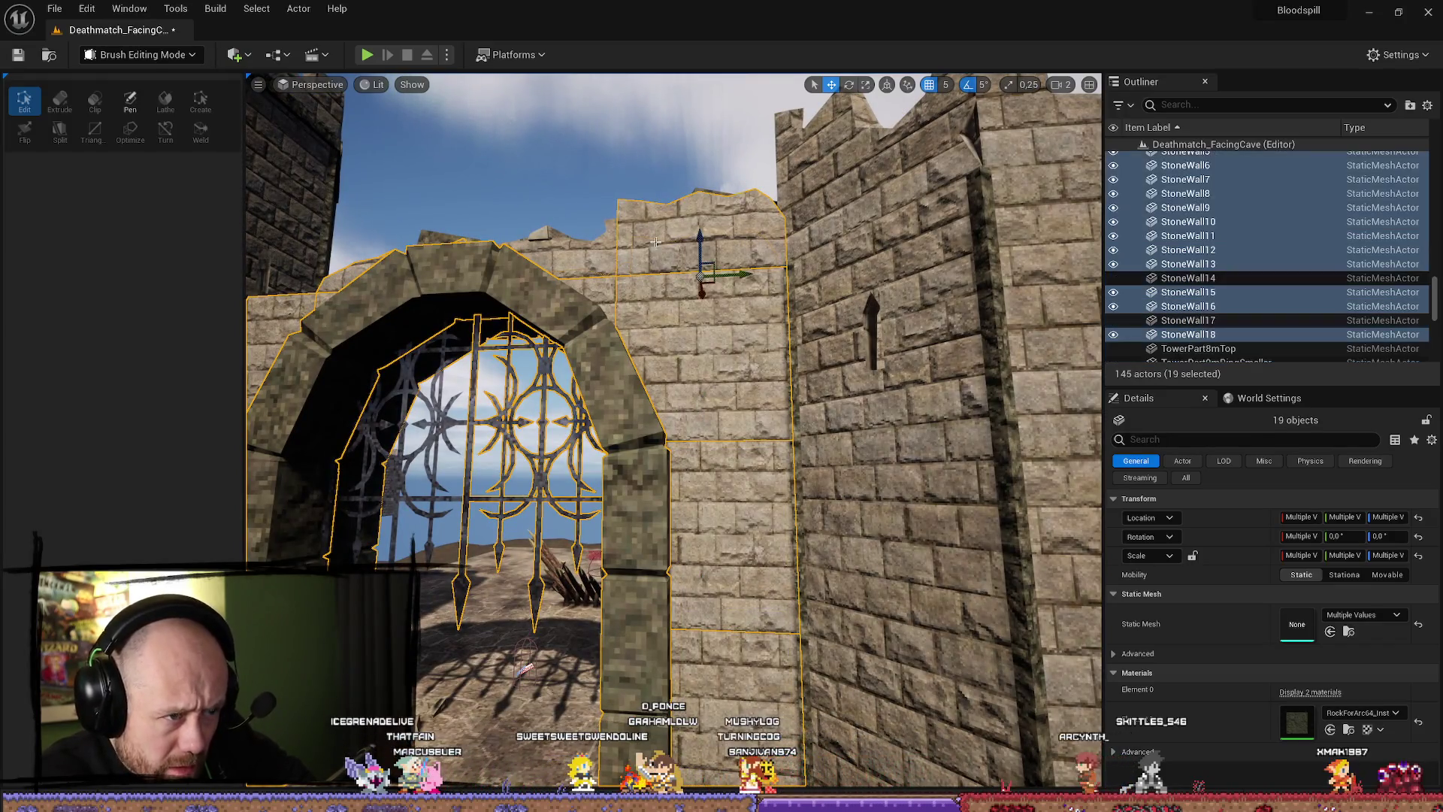
left_click(586, 254, "ctrl")
mouse_move(586, 254)
left_mouse_down()
mouse_move(571, 226)
mouse_move(616, 210)
left_mouse_up()
mouse_move(940, 526)
left_mouse_down()
mouse_move(939, 571)
mouse_move(939, 541)
mouse_move(754, 367)
left_mouse_up()
Add the remaining ruin rocks to the selection, undoing an accidental move.
left_click(755, 368, "ctrl")
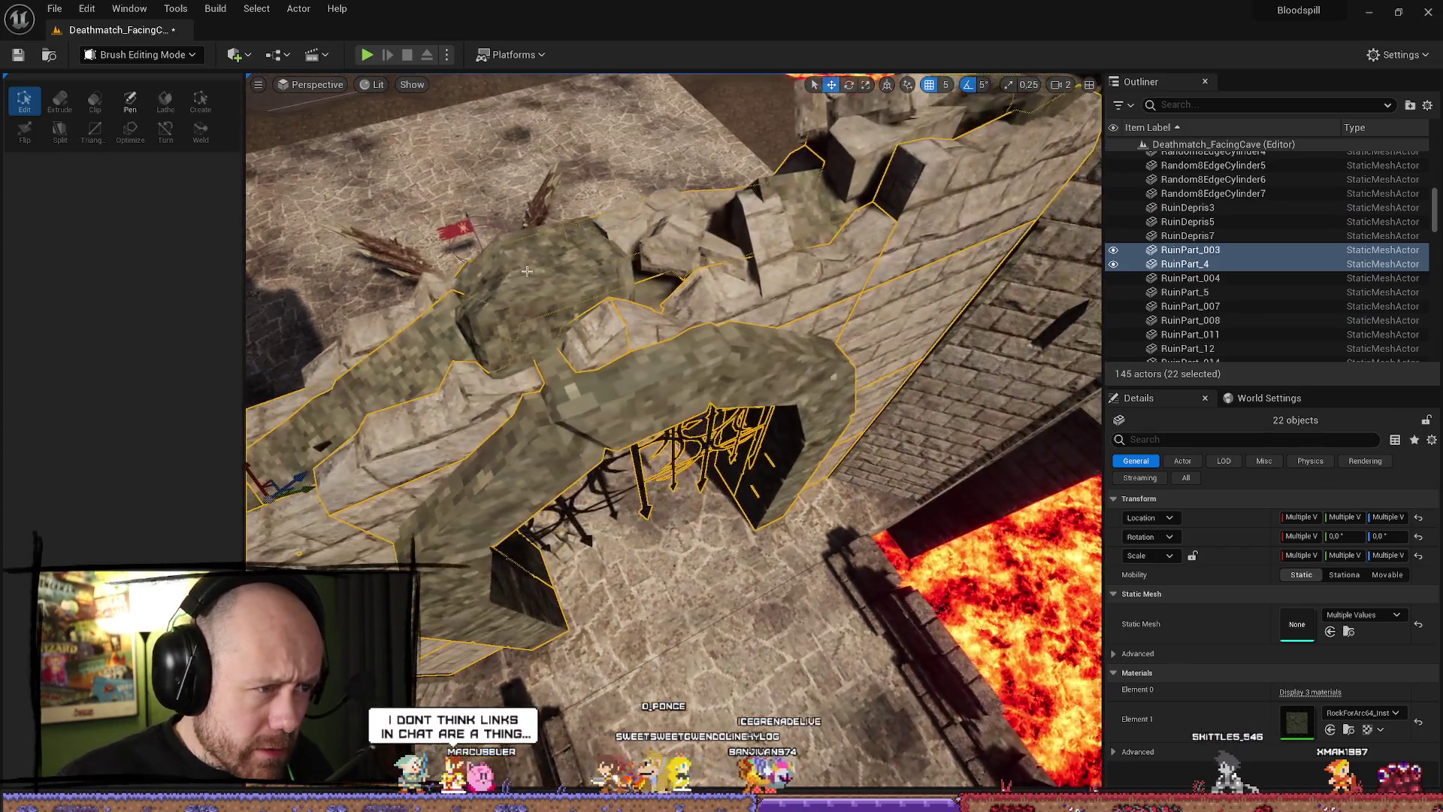
left_click(582, 268, "ctrl")
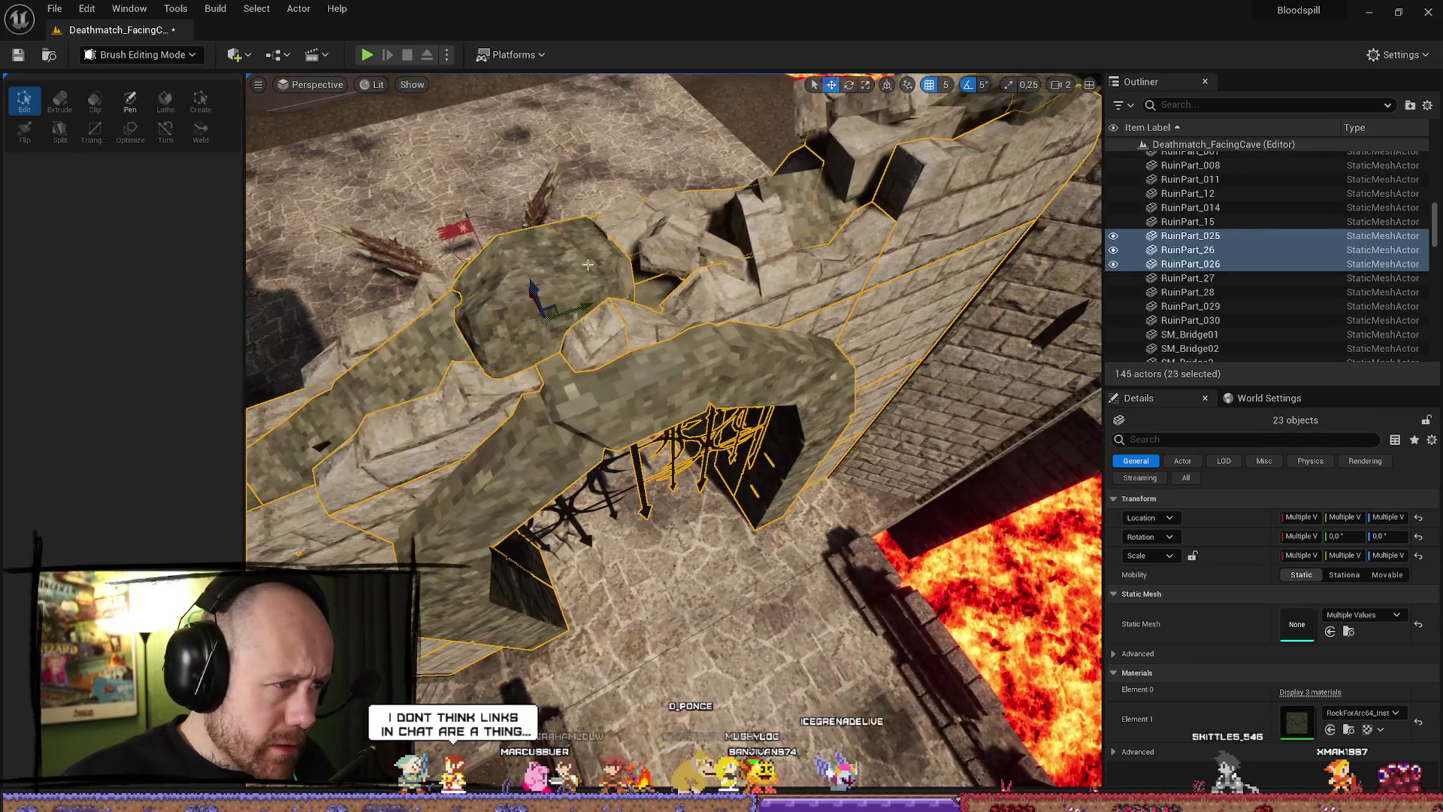
left_click(751, 240, "ctrl")
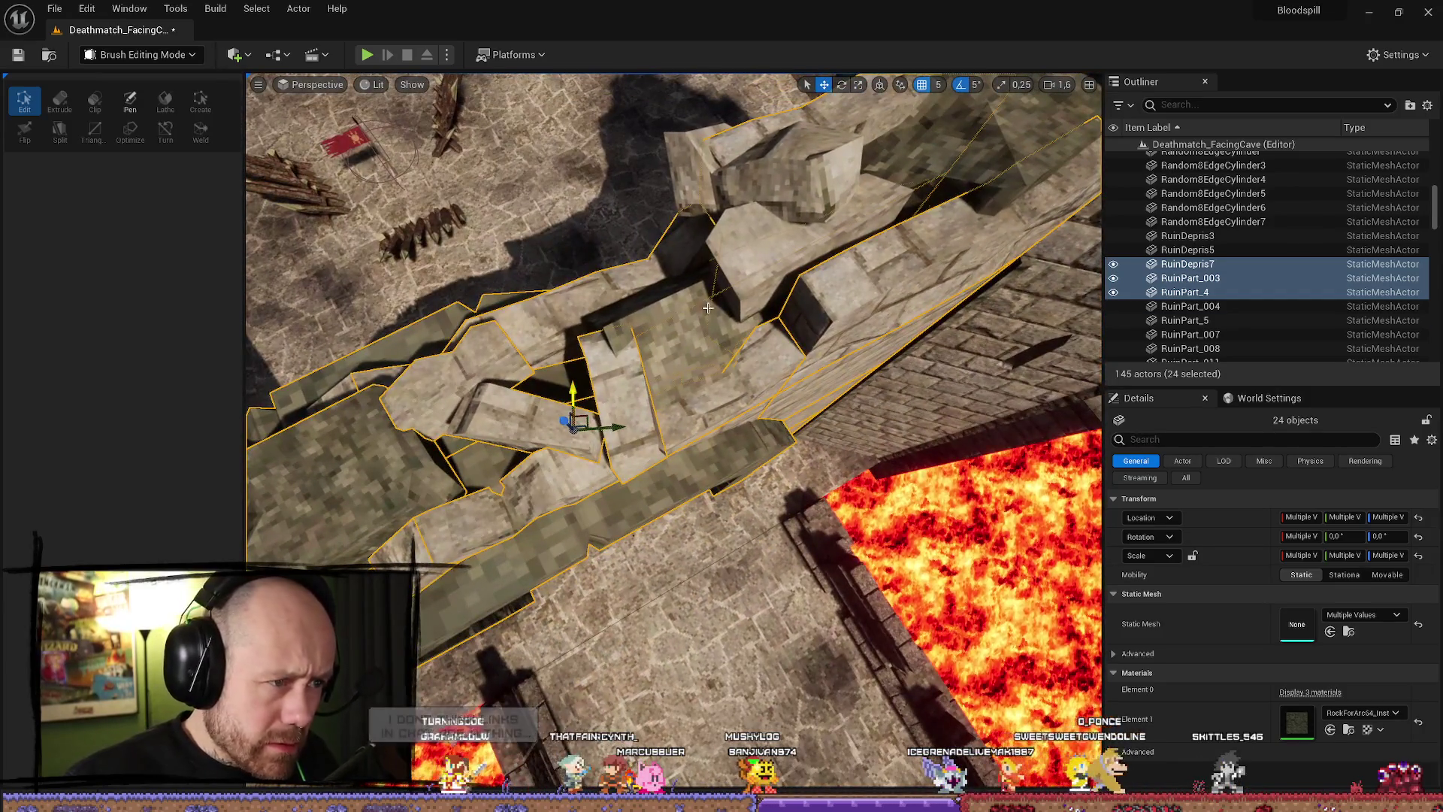
left_click(701, 309, "ctrl")
left_click(778, 260, "ctrl")
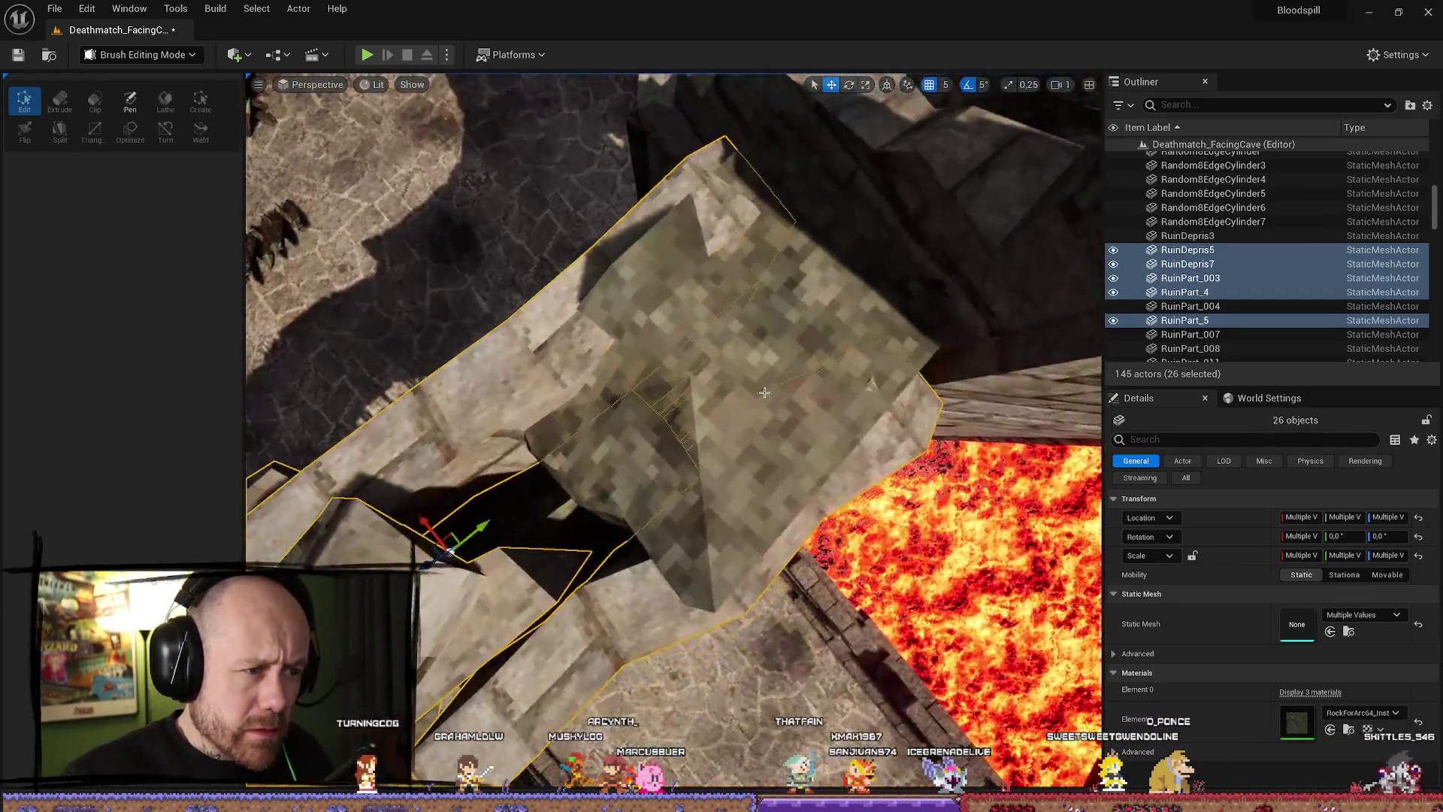
left_click(763, 392, "ctrl")
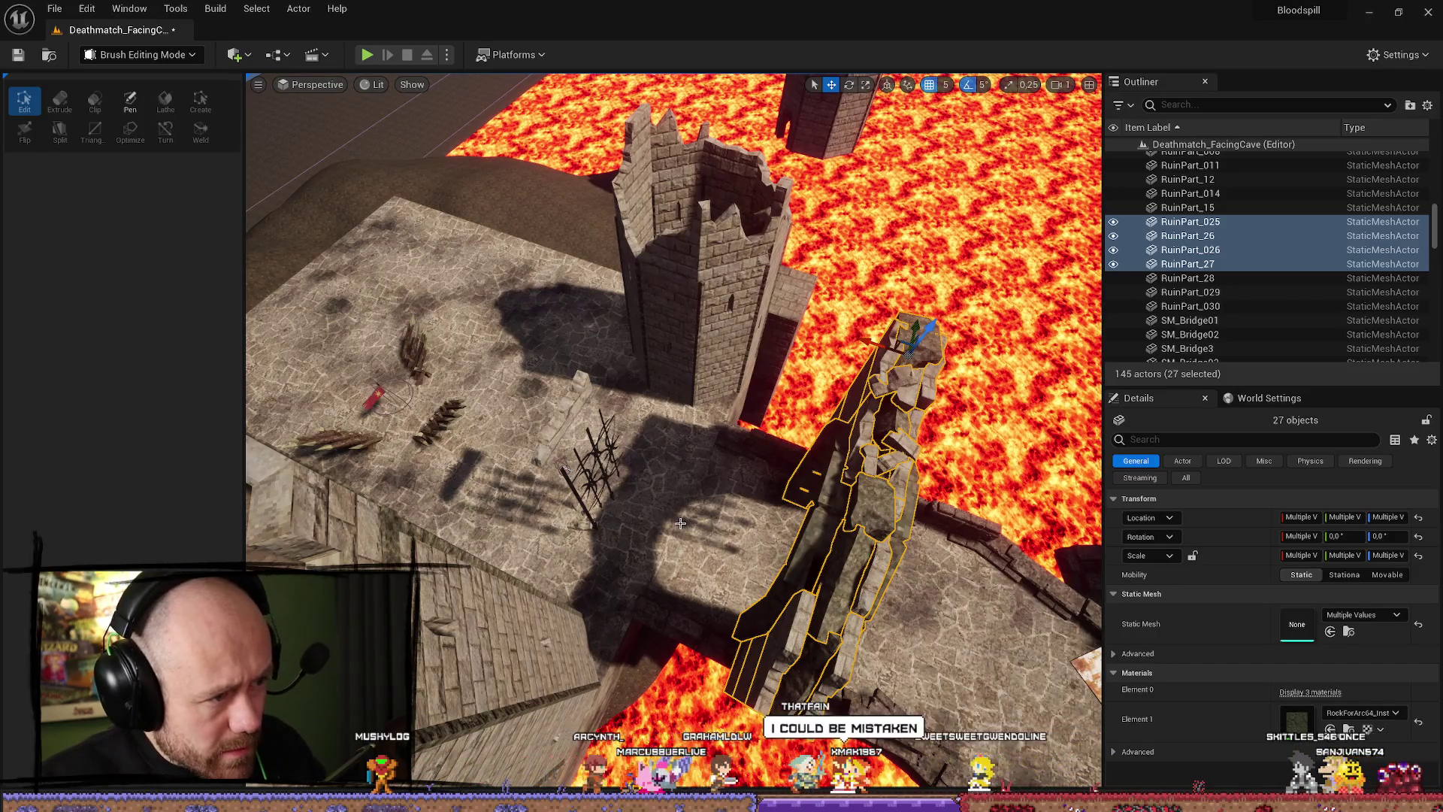
key("ctrl+z")
key("ctrl+z")
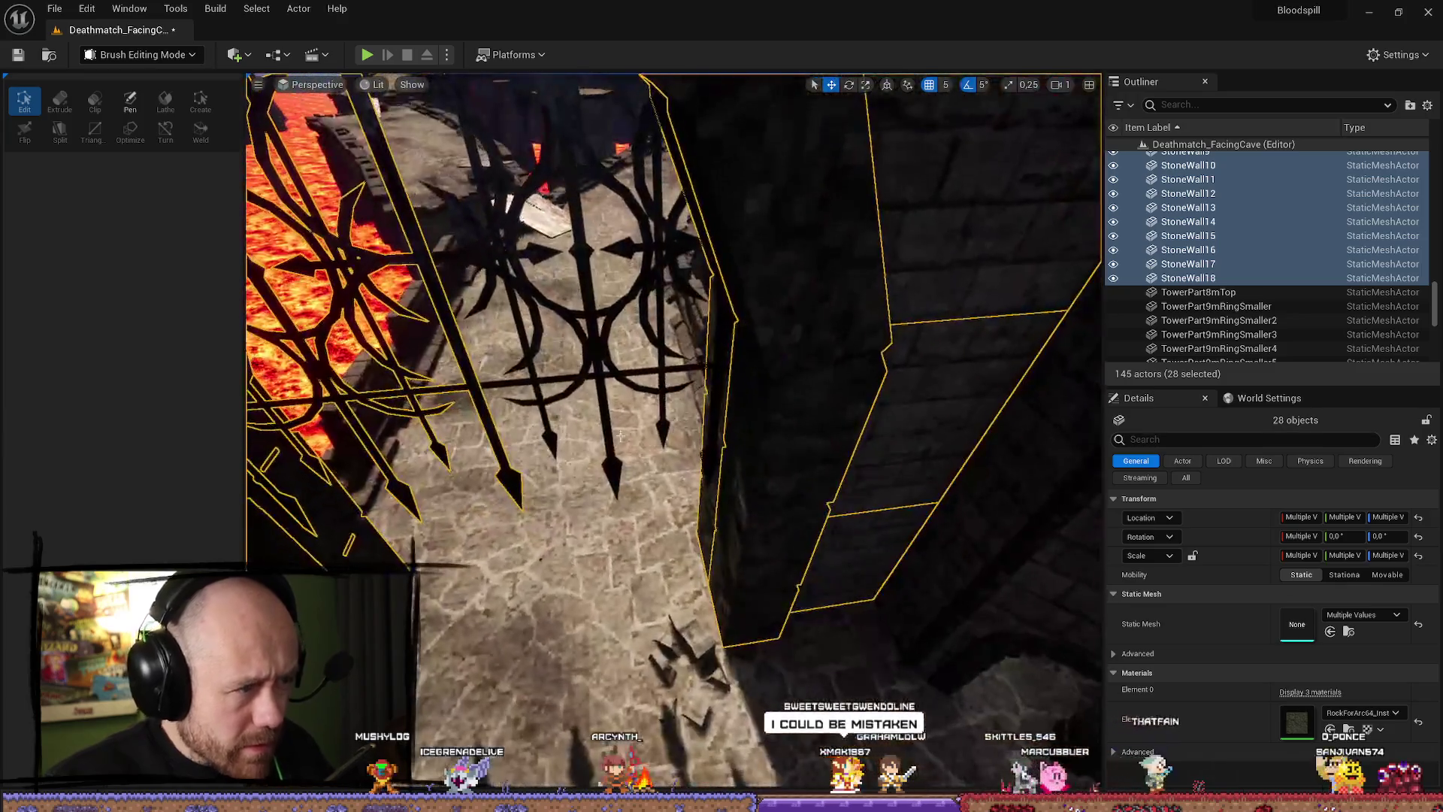
Add the iron fences to reach 29 objects and position the view over the courtyard.
left_click(646, 315, "ctrl")
left_click_drag(620, 329, 620, 328)
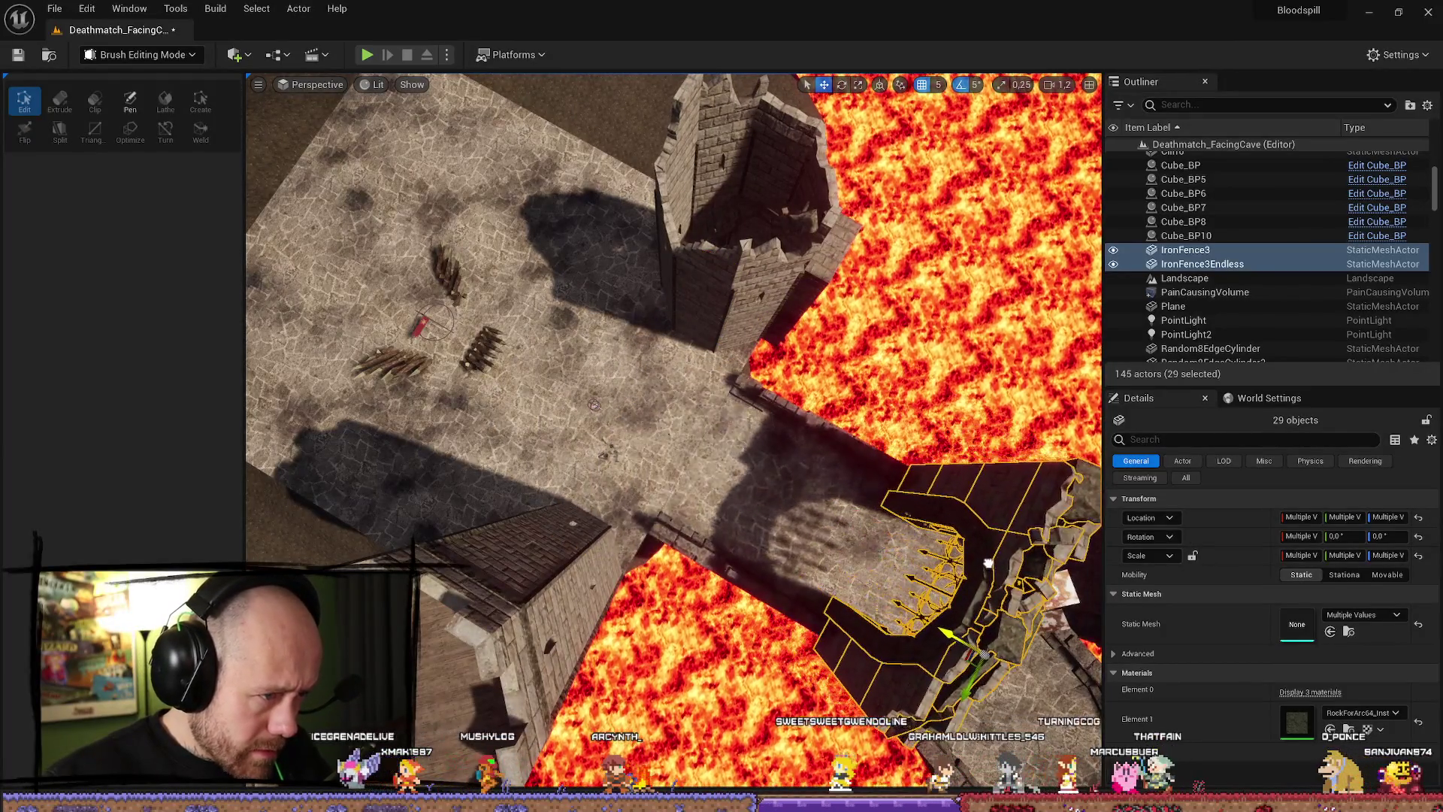
left_click_drag(431, 412, 505, 398)
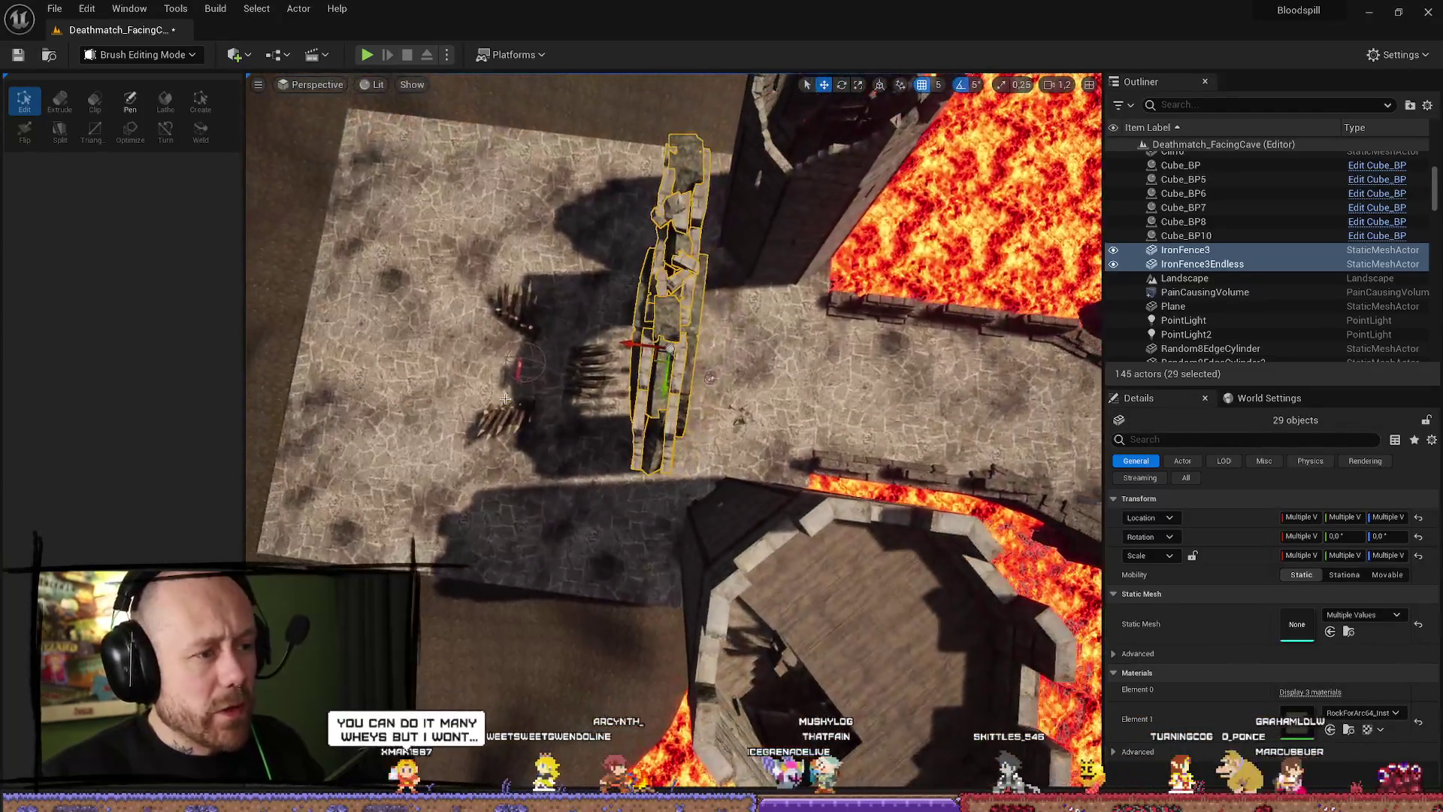
key("e")
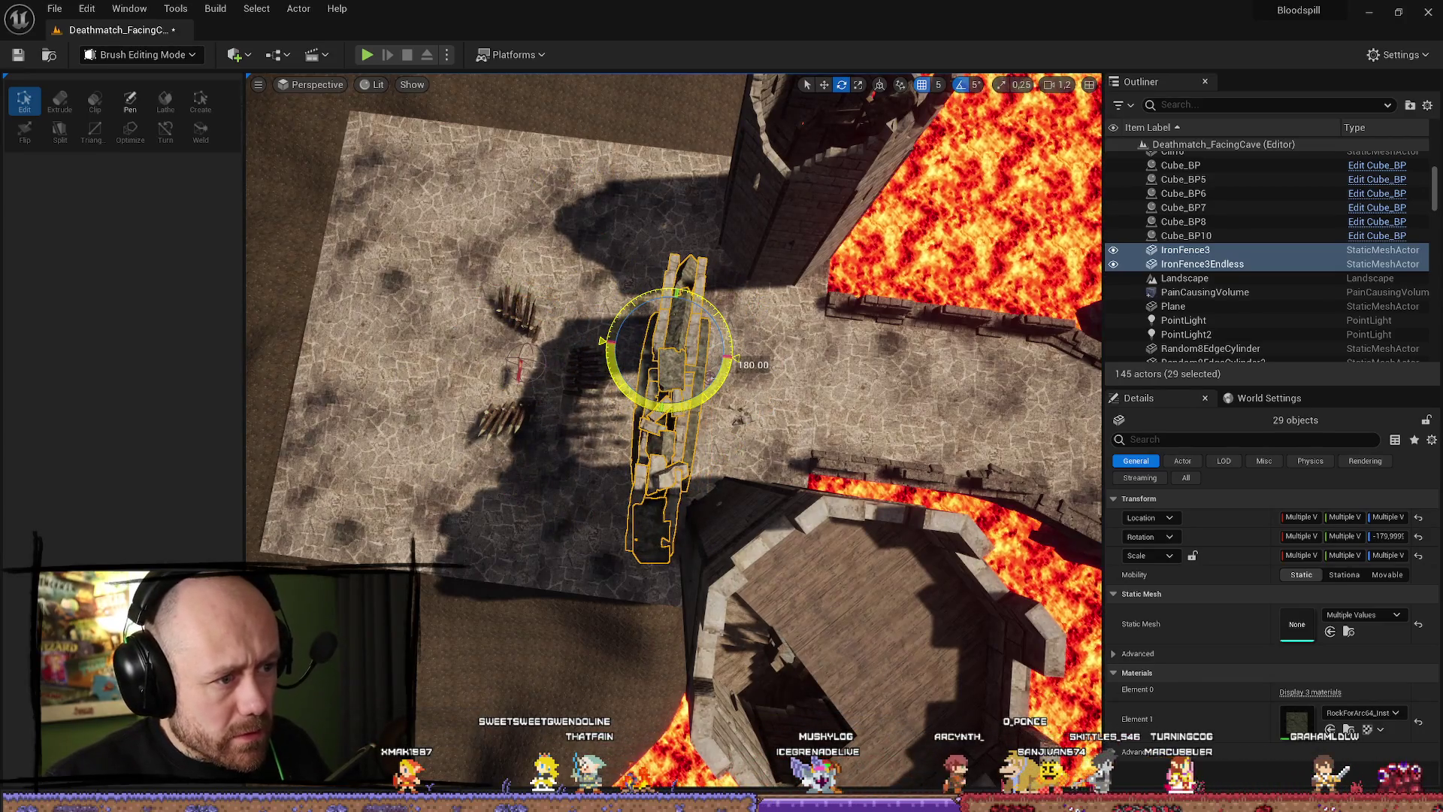
Rotate the gate selection 180 degrees around Z and lower the view to face it.
mouse_move(710, 381)
left_mouse_down()
mouse_move(682, 478)
mouse_move(640, 295)
left_mouse_up()
key("w")
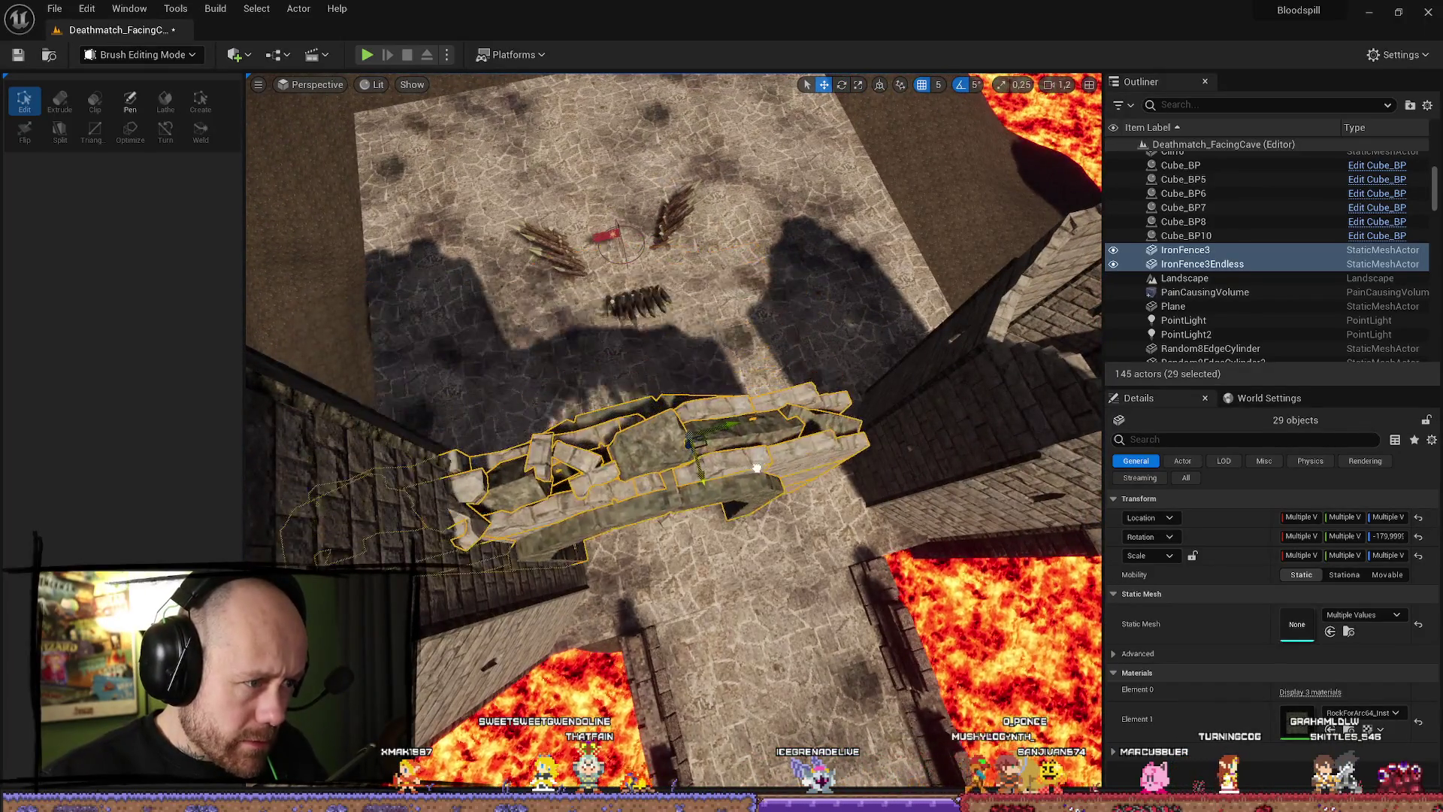
left_click_drag(834, 434, 781, 226)
scroll(676, 488, "down", 3)
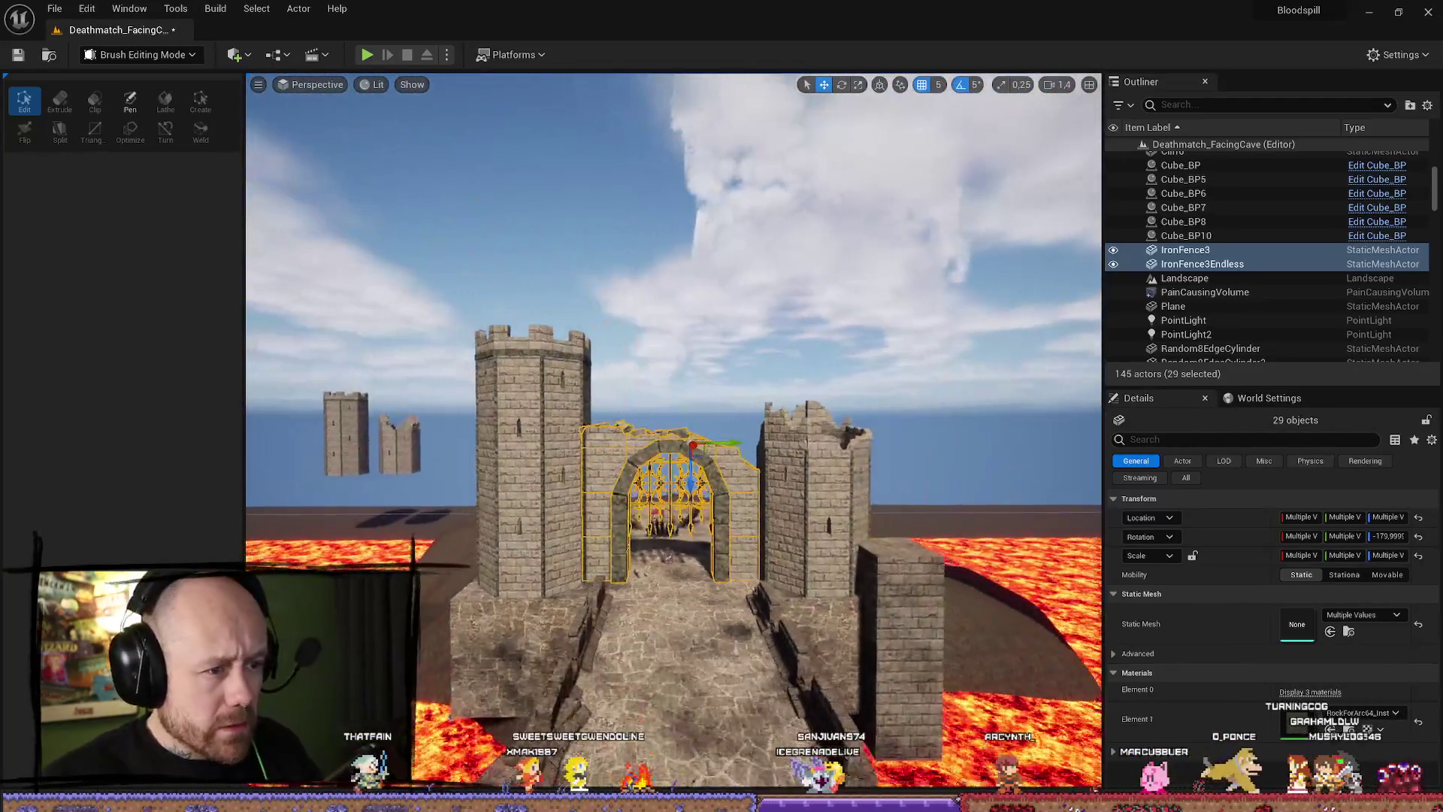
scroll(673, 489, "up", 2)
Orbit above and behind the gate to check the fences, then deselect the pieces.
mouse_move(677, 451)
left_mouse_down()
mouse_move(646, 526)
mouse_move(661, 556)
mouse_move(661, 473)
mouse_move(1006, 358)
left_mouse_up()
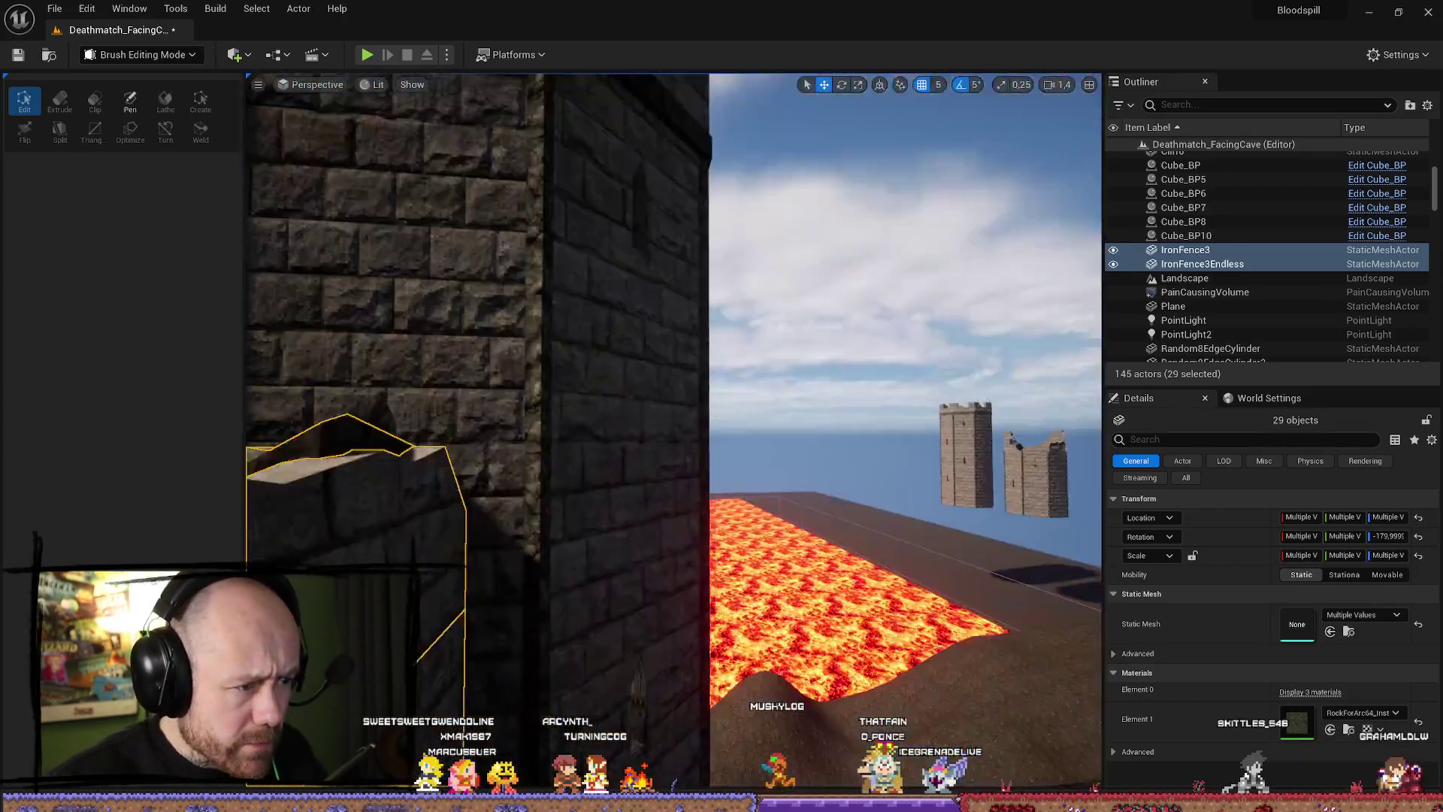
left_click_drag(672, 432, 631, 375)
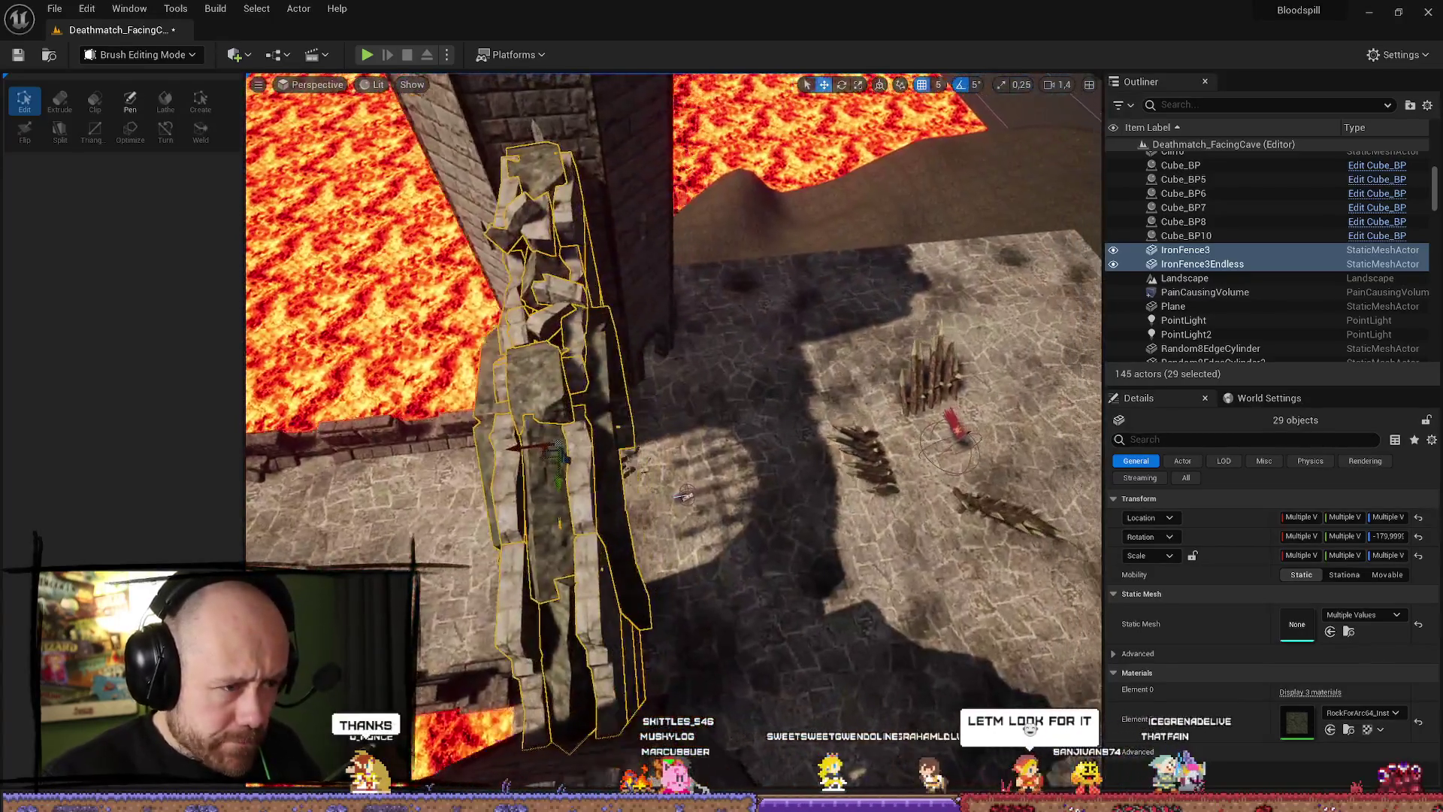
left_click_drag(684, 494, 738, 423)
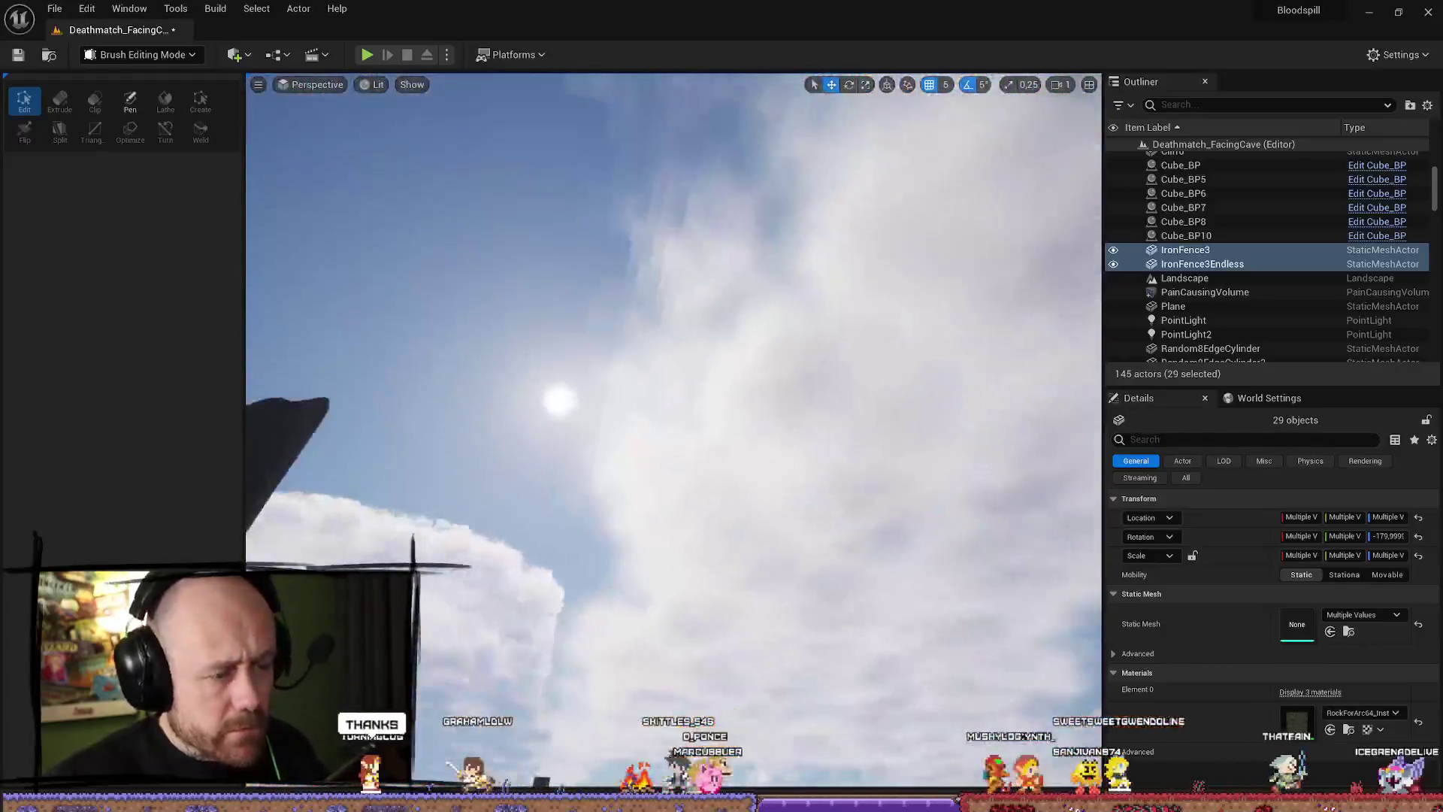
left_click_drag(673, 433, 661, 541)
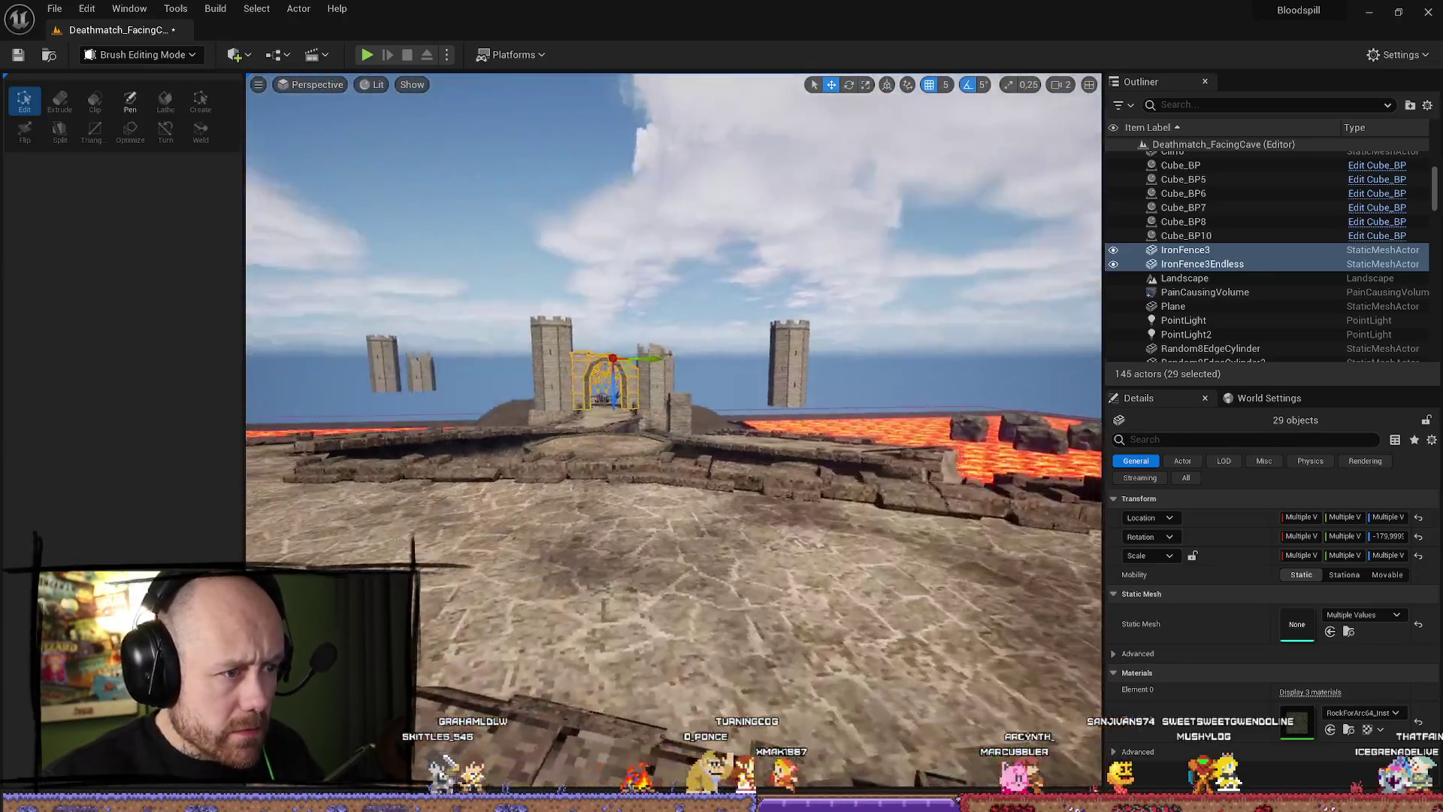
left_click(673, 225)
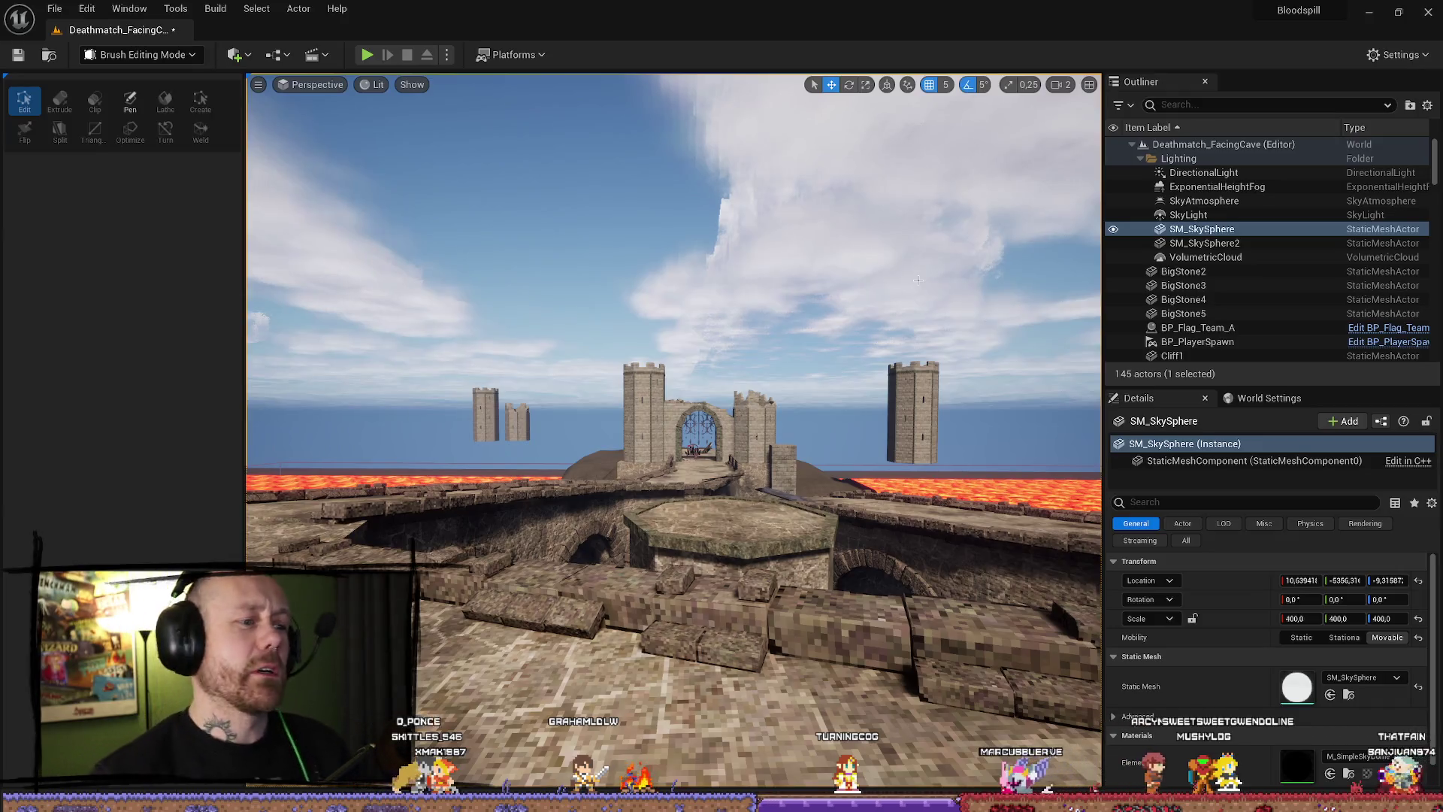
Place a RuinDepris5 rubble chunk from the ruins meshes into the tower and turn it 15 degrees.
mouse_move(673, 226)
left_mouse_down()
mouse_move(674, 300)
mouse_move(671, 71)
mouse_move(670, 136)
mouse_move(677, 109)
left_mouse_up()
scroll(670, 98, "down", 3)
key("ctrl+space")
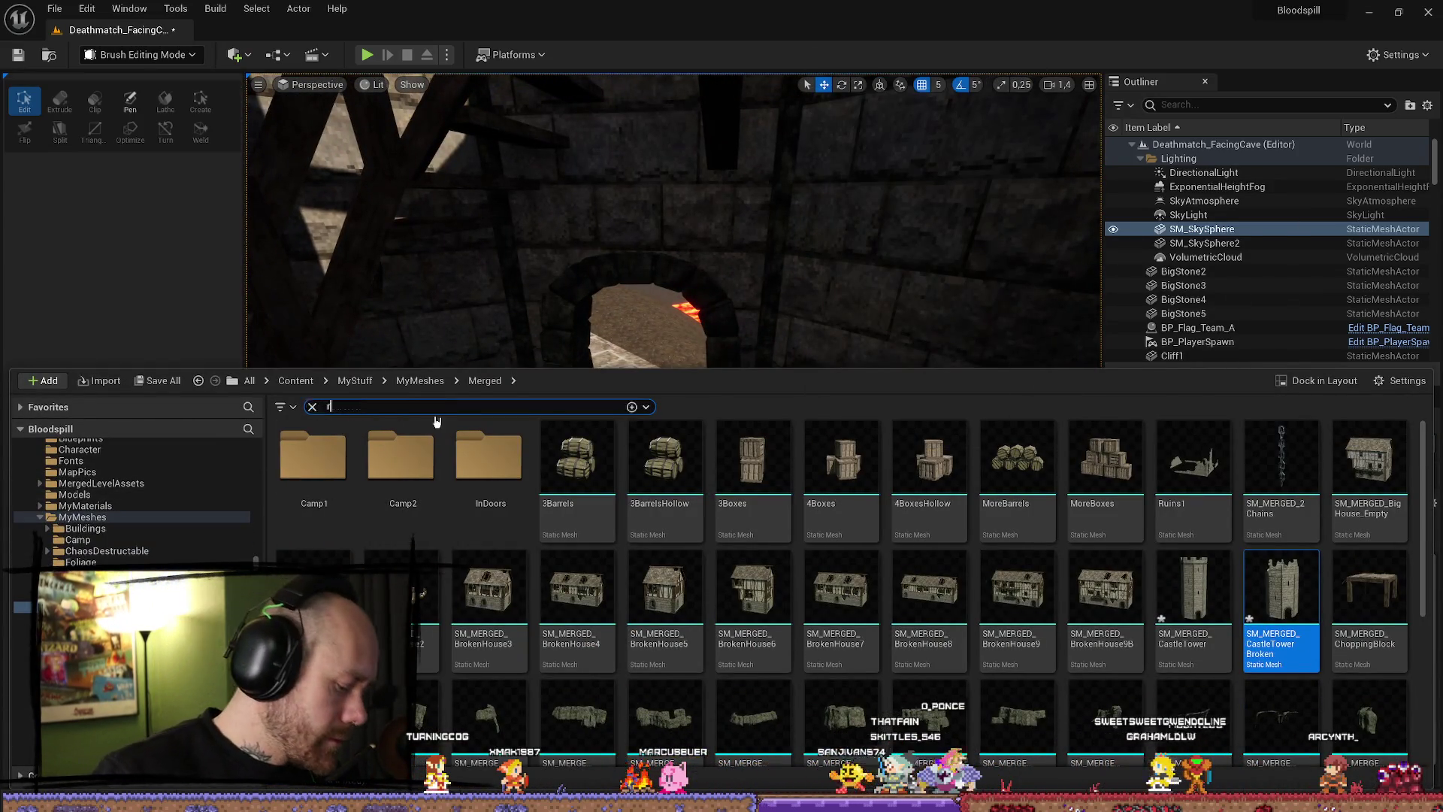
type("uins")
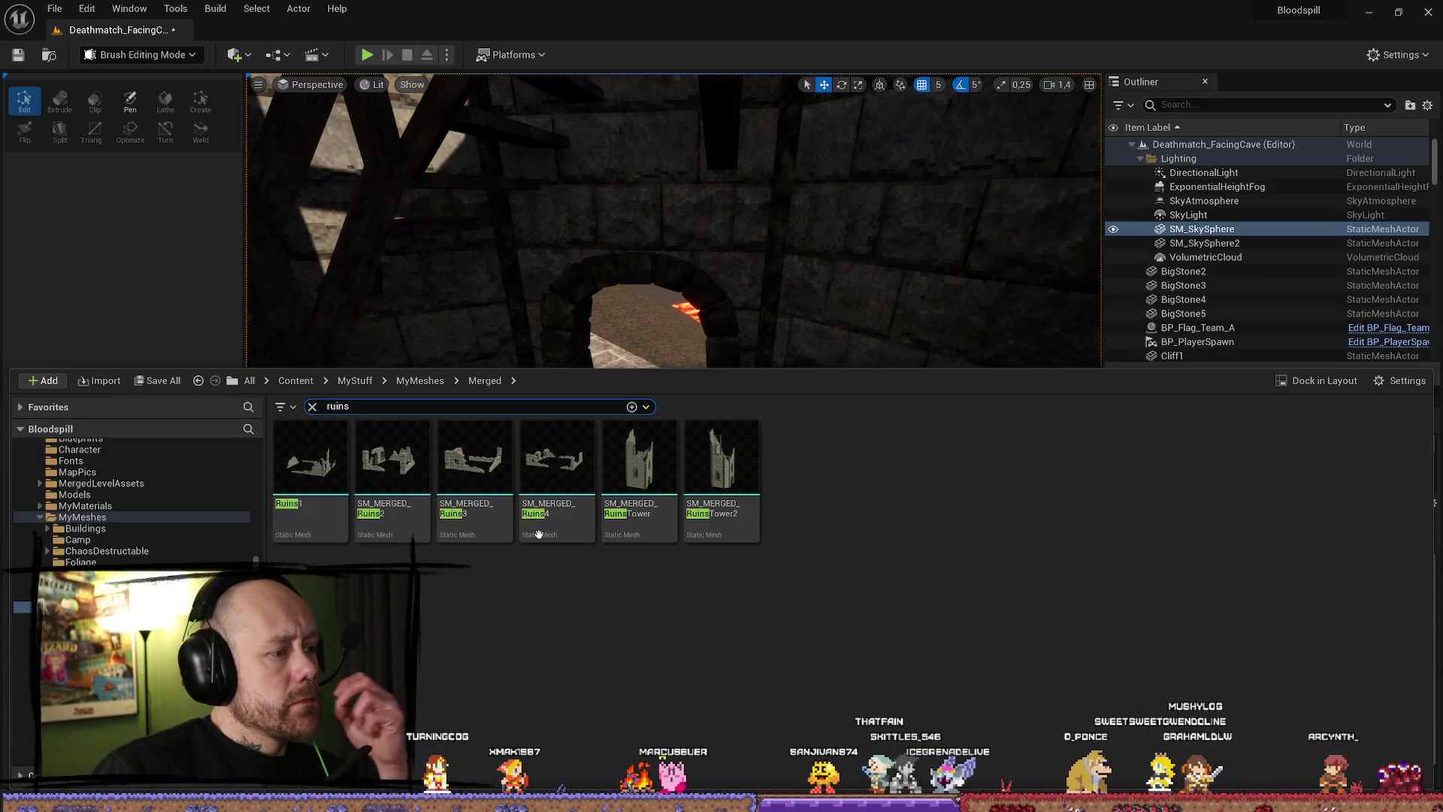
left_click(85, 520)
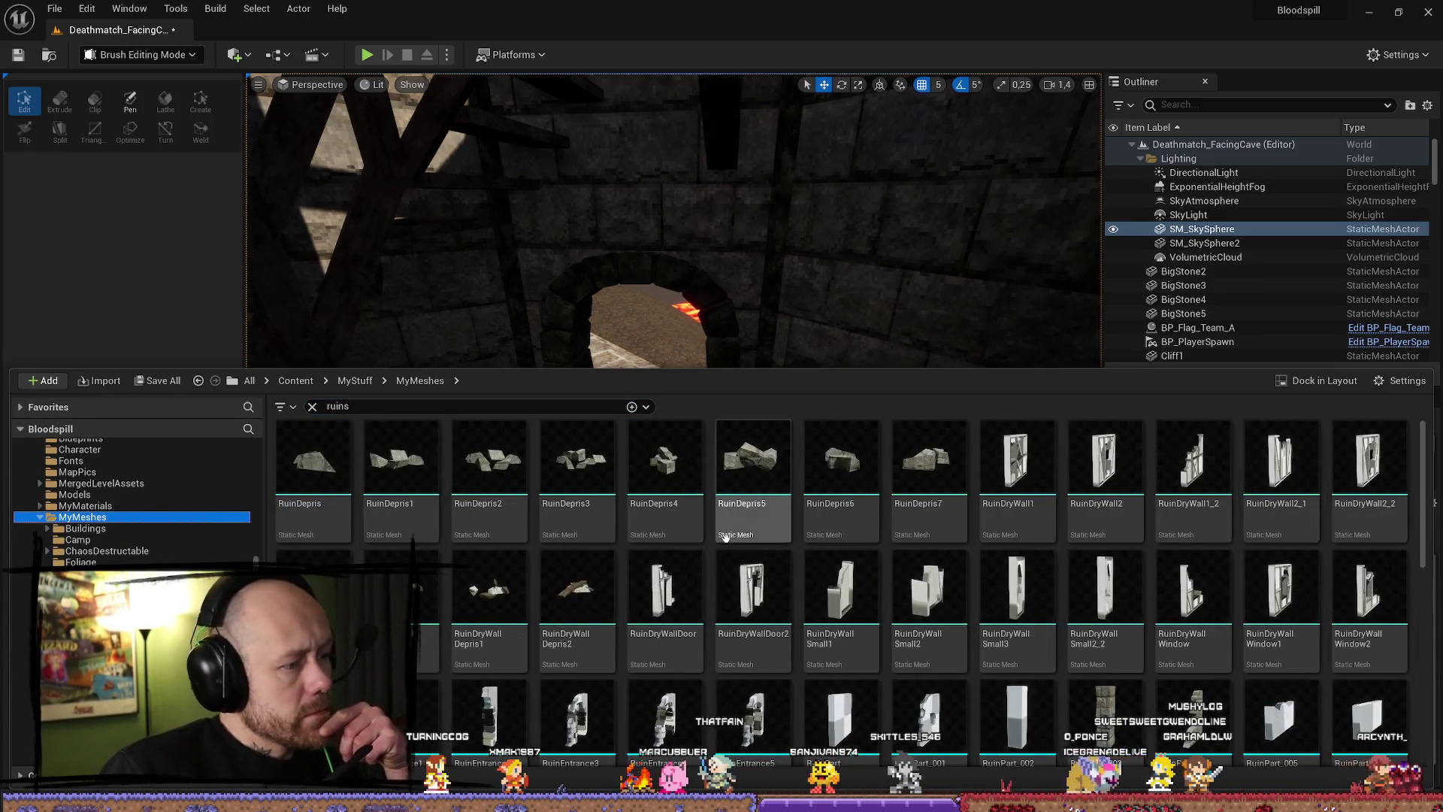
left_click_drag(745, 469, 639, 564)
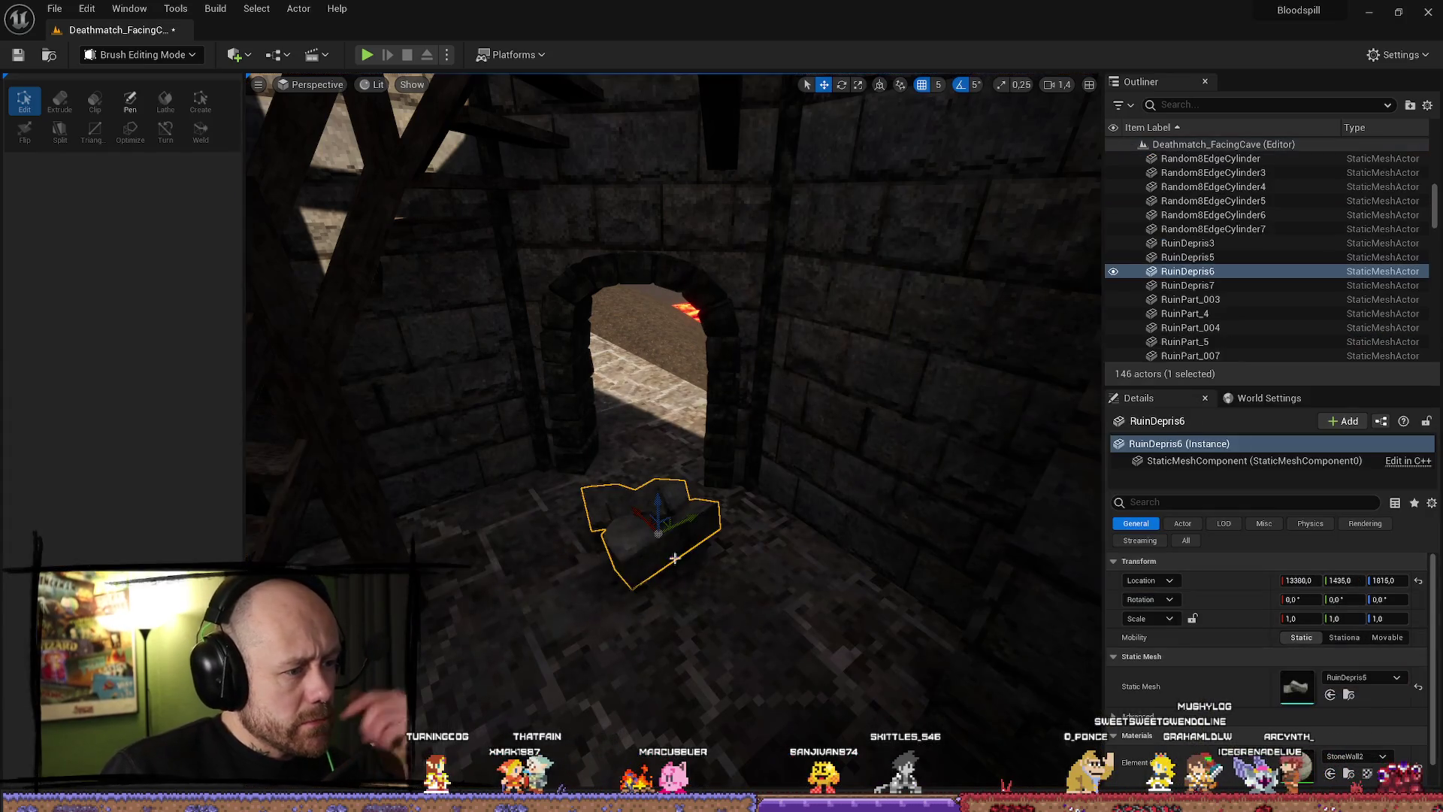
key("f")
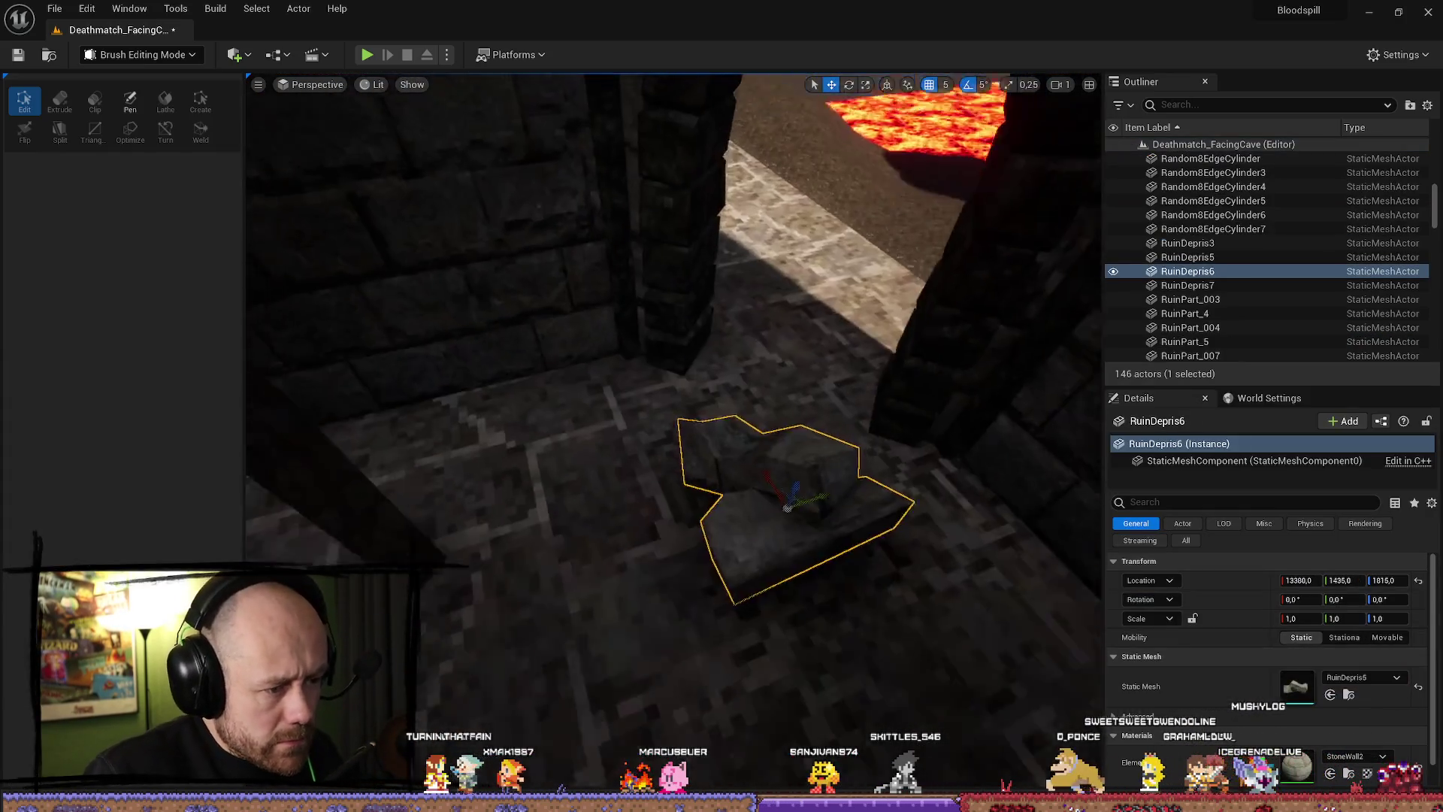
key("e")
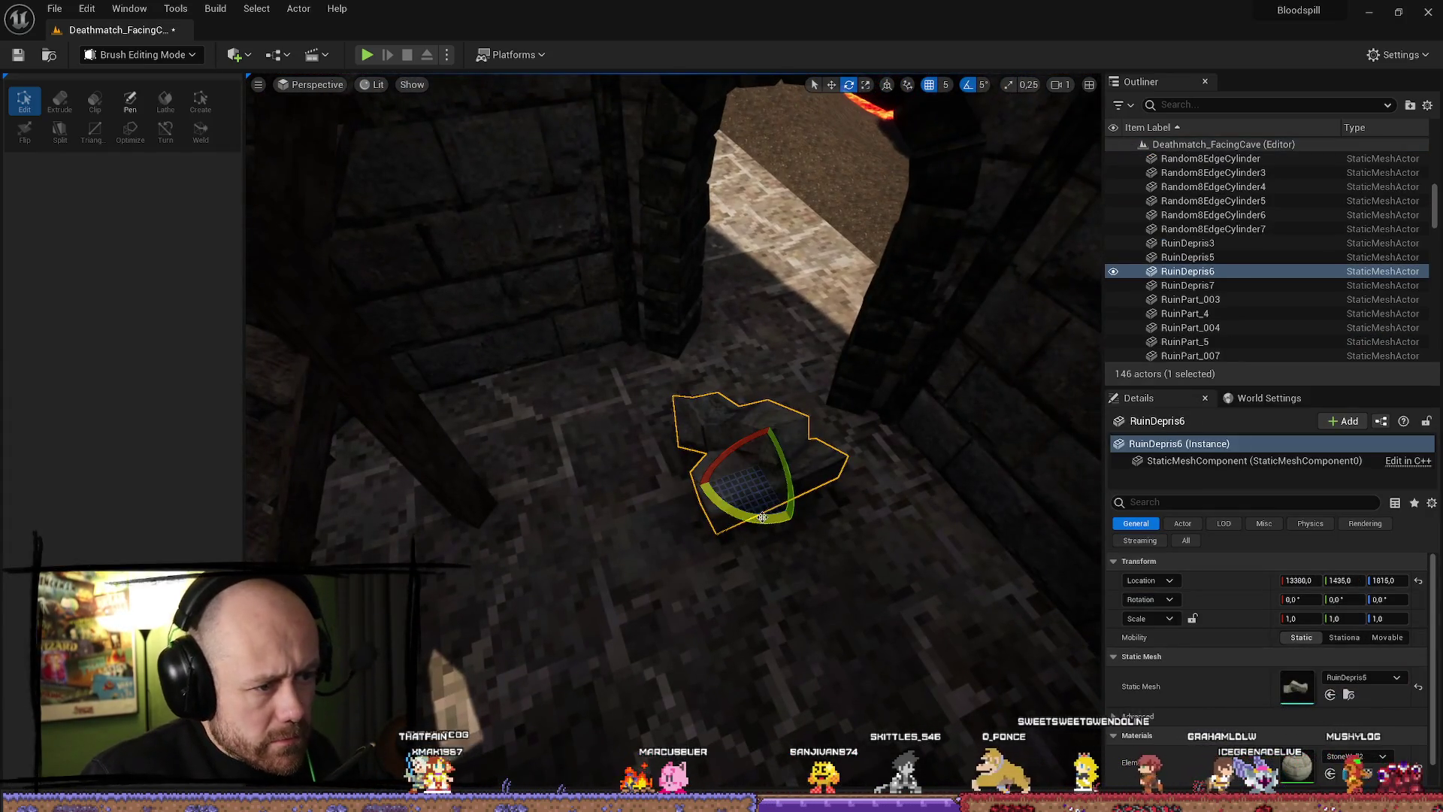
left_click_drag(763, 519, 781, 511)
Drop two more rubble chunks, including RuinDepris1, beside it and turn RuinDepris1 to 40 degrees.
key("w")
key("ctrl+space")
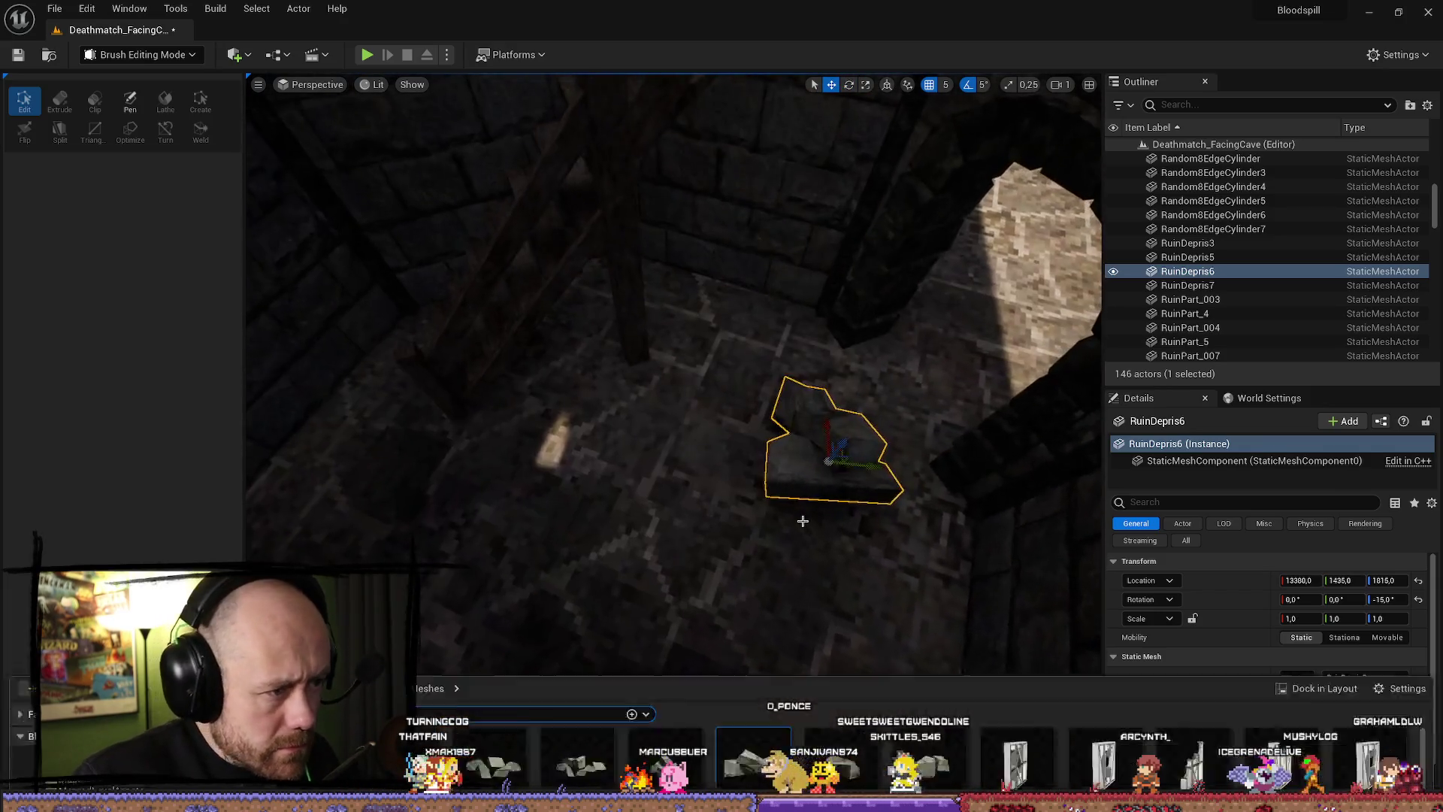
mouse_move(583, 459)
left_mouse_down()
mouse_move(564, 499)
mouse_move(547, 467)
mouse_move(583, 432)
mouse_move(583, 489)
left_mouse_up()
key("ctrl+space")
left_click_drag(398, 473, 776, 346)
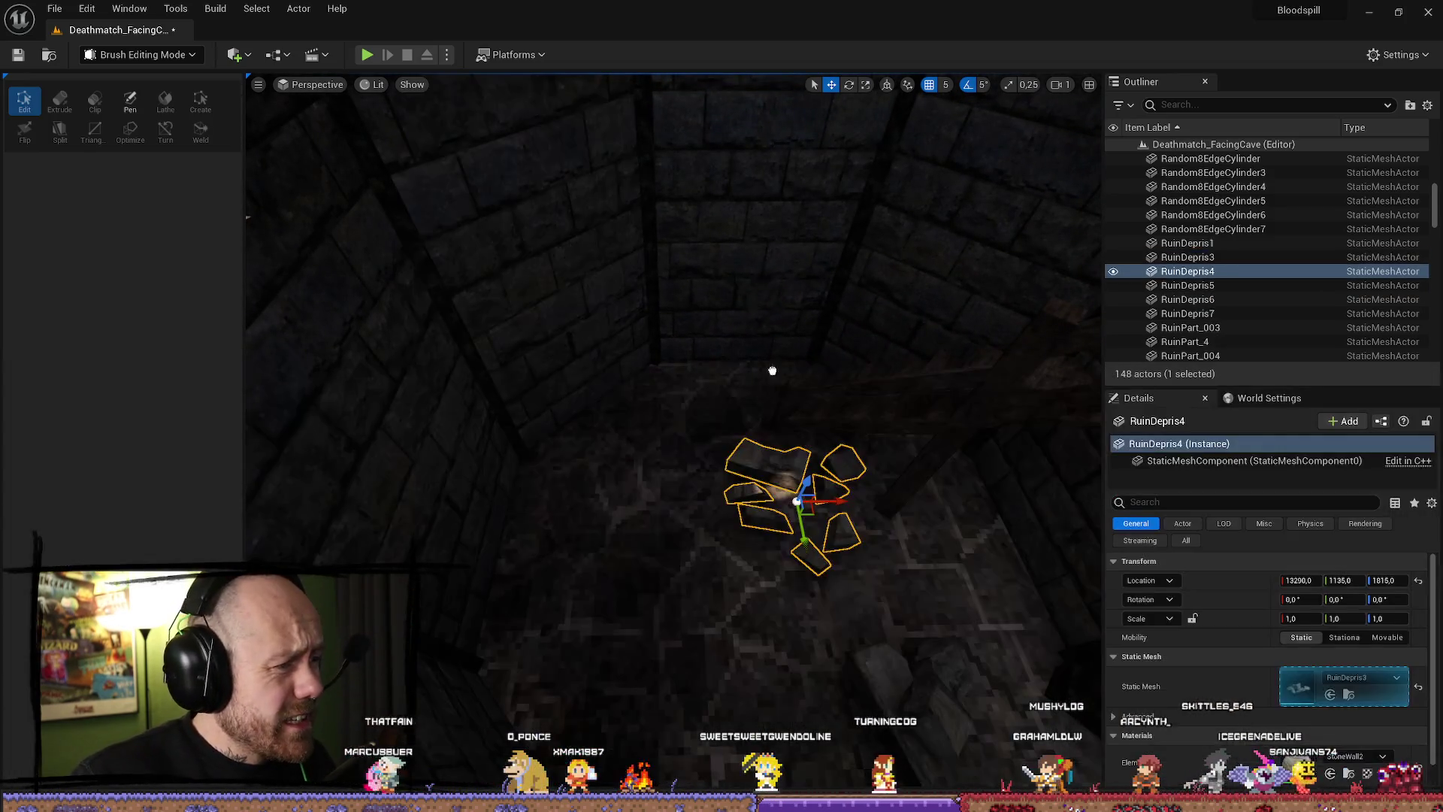
left_click_drag(627, 467, 666, 457)
key("r")
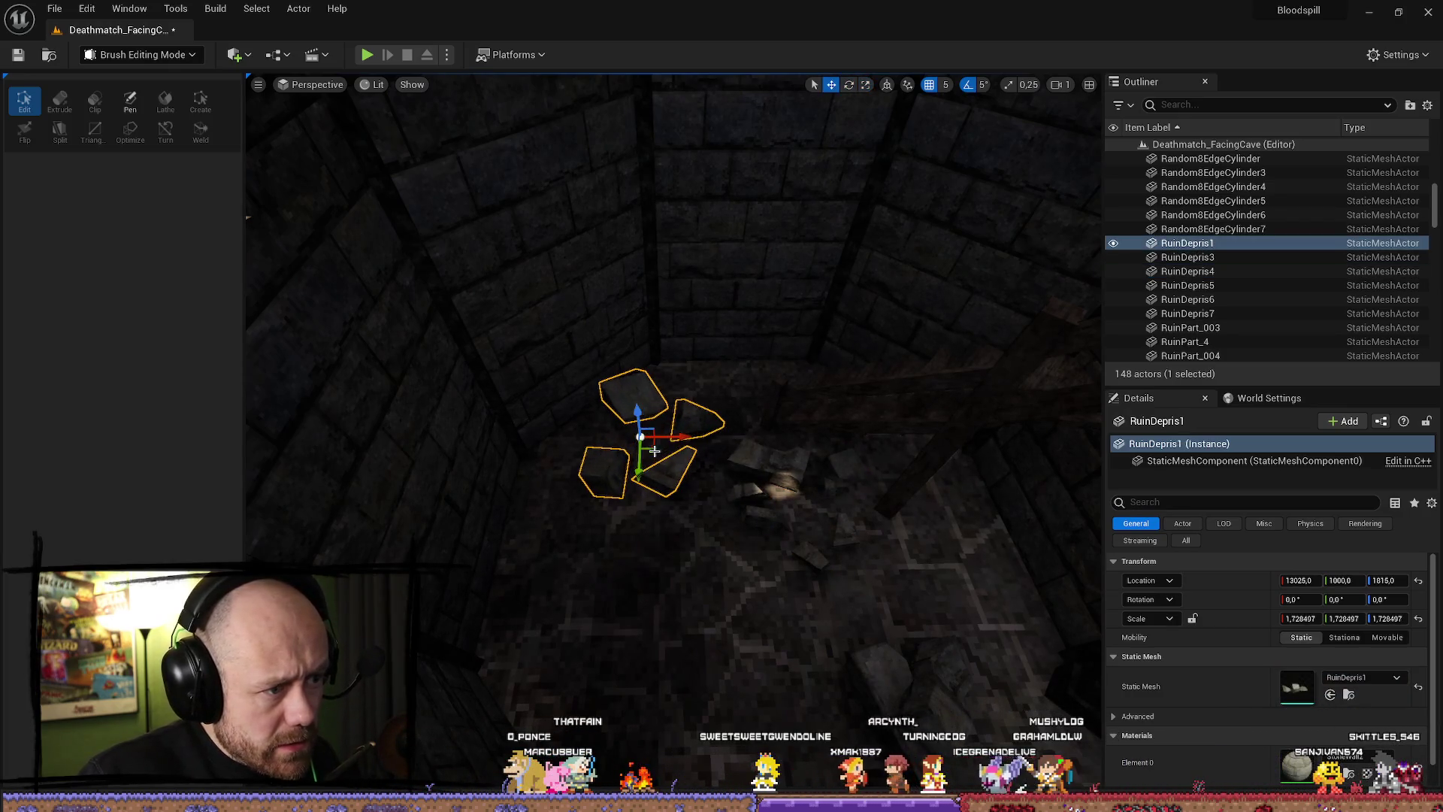
mouse_move(707, 443)
left_mouse_down()
mouse_move(698, 481)
mouse_move(654, 519)
left_mouse_up()
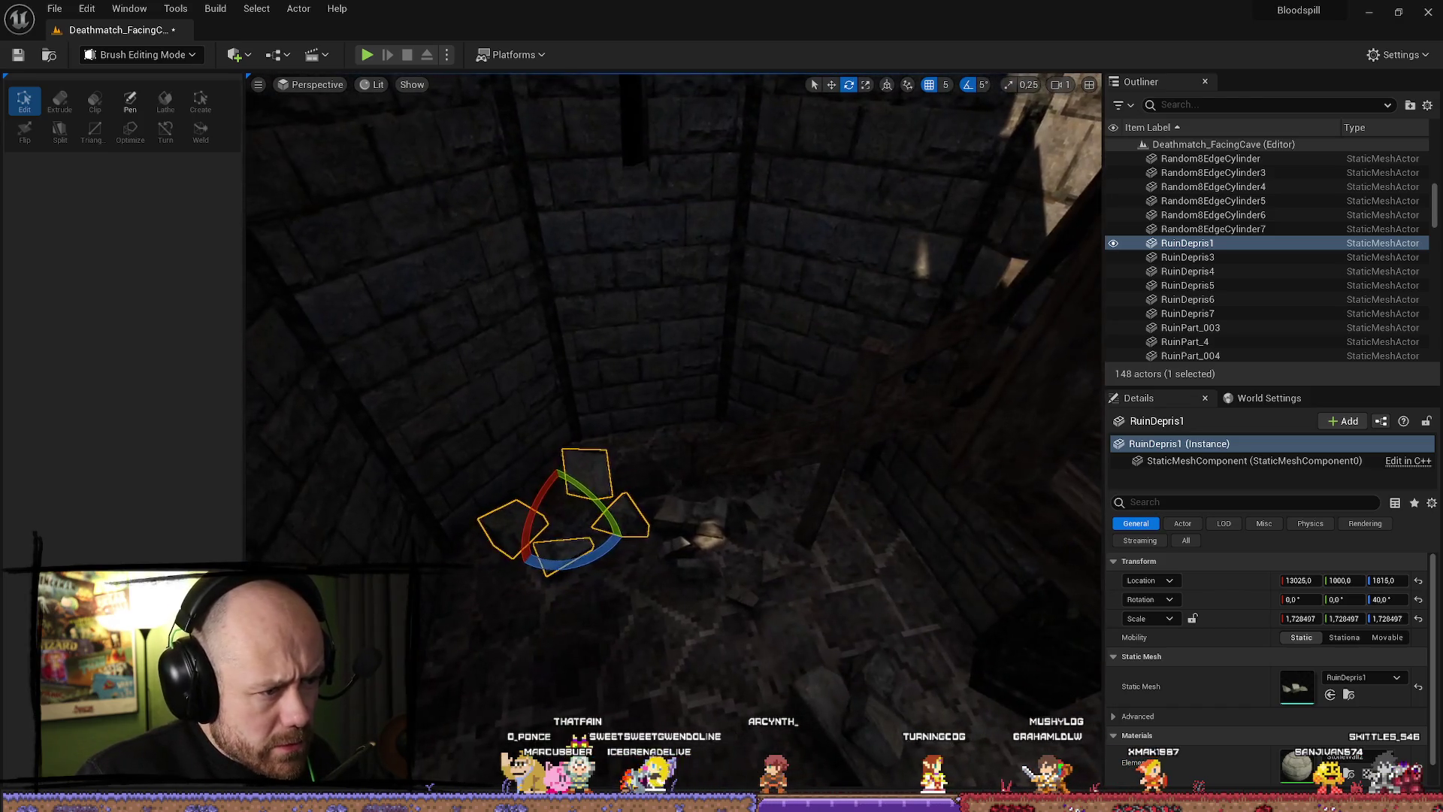
Add the RuinPart_026 stone block to the tower floor, tilted and raised to roughly 1920.
key("ctrl+space")
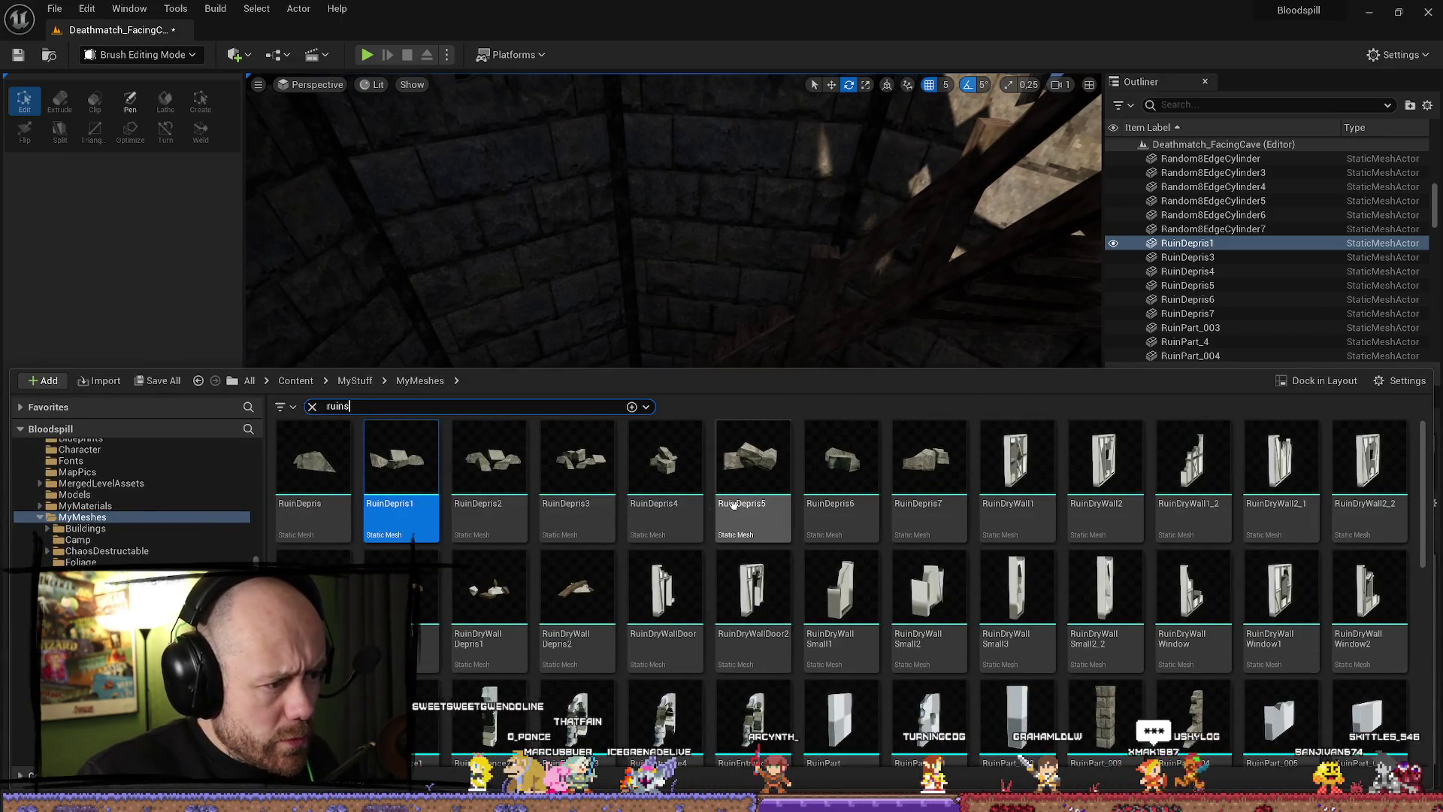
scroll(1051, 543, "down", 5)
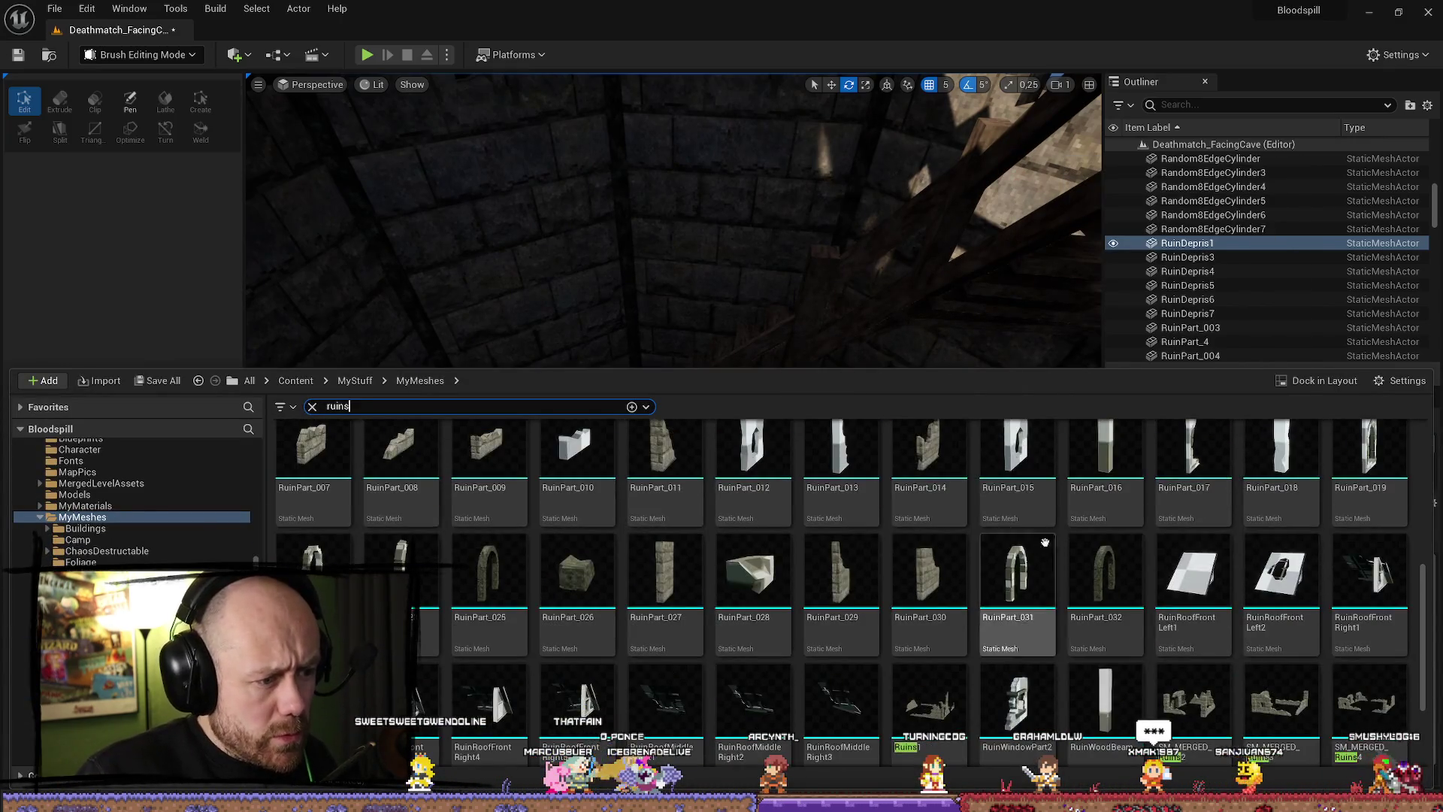
mouse_move(577, 571)
left_mouse_down()
mouse_move(646, 354)
mouse_move(627, 417)
left_mouse_up()
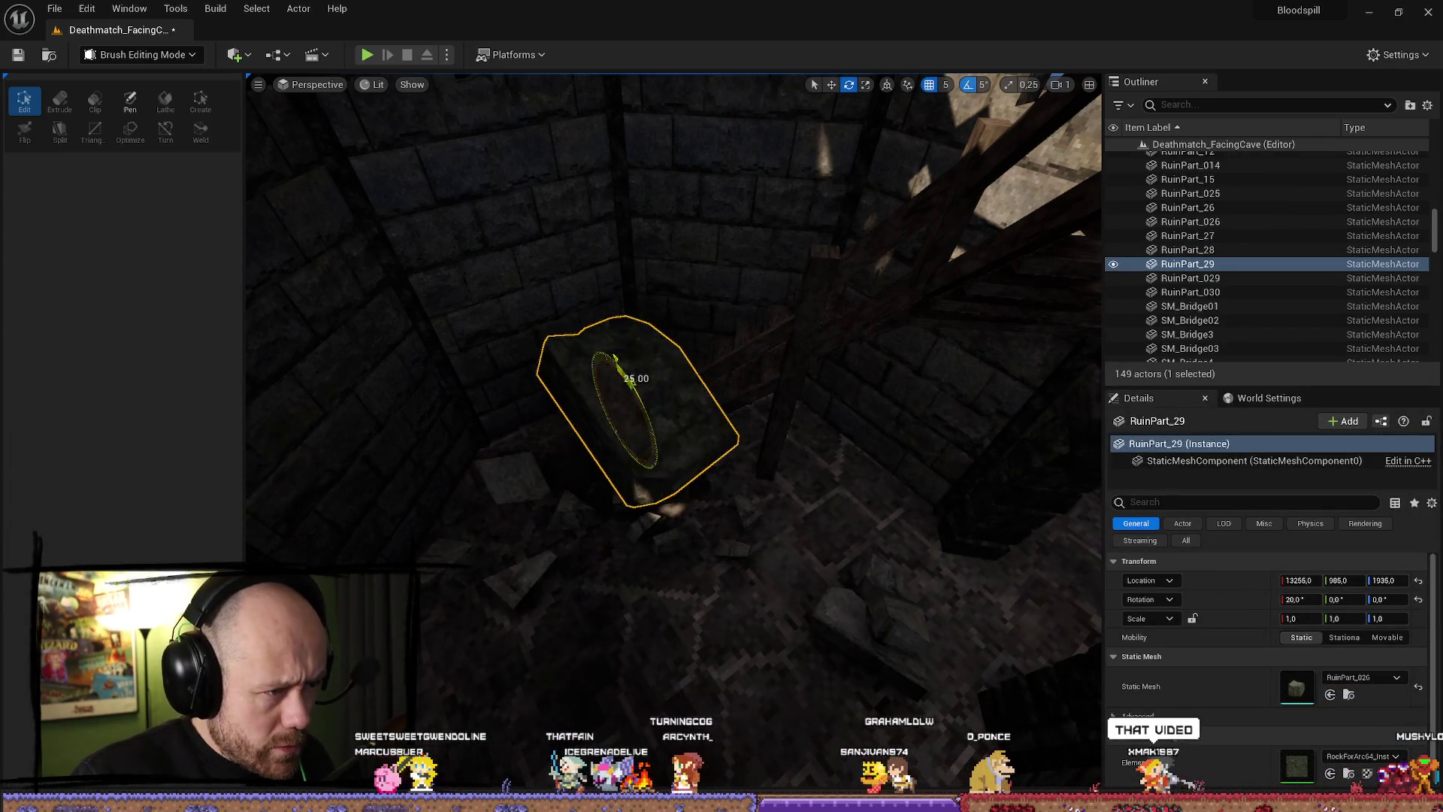
mouse_move(617, 414)
left_mouse_down()
mouse_move(663, 394)
mouse_move(631, 391)
mouse_move(680, 416)
mouse_move(666, 344)
mouse_move(683, 403)
mouse_move(721, 373)
mouse_move(752, 390)
mouse_move(1052, 417)
left_mouse_up()
key("w")
left_click(724, 377)
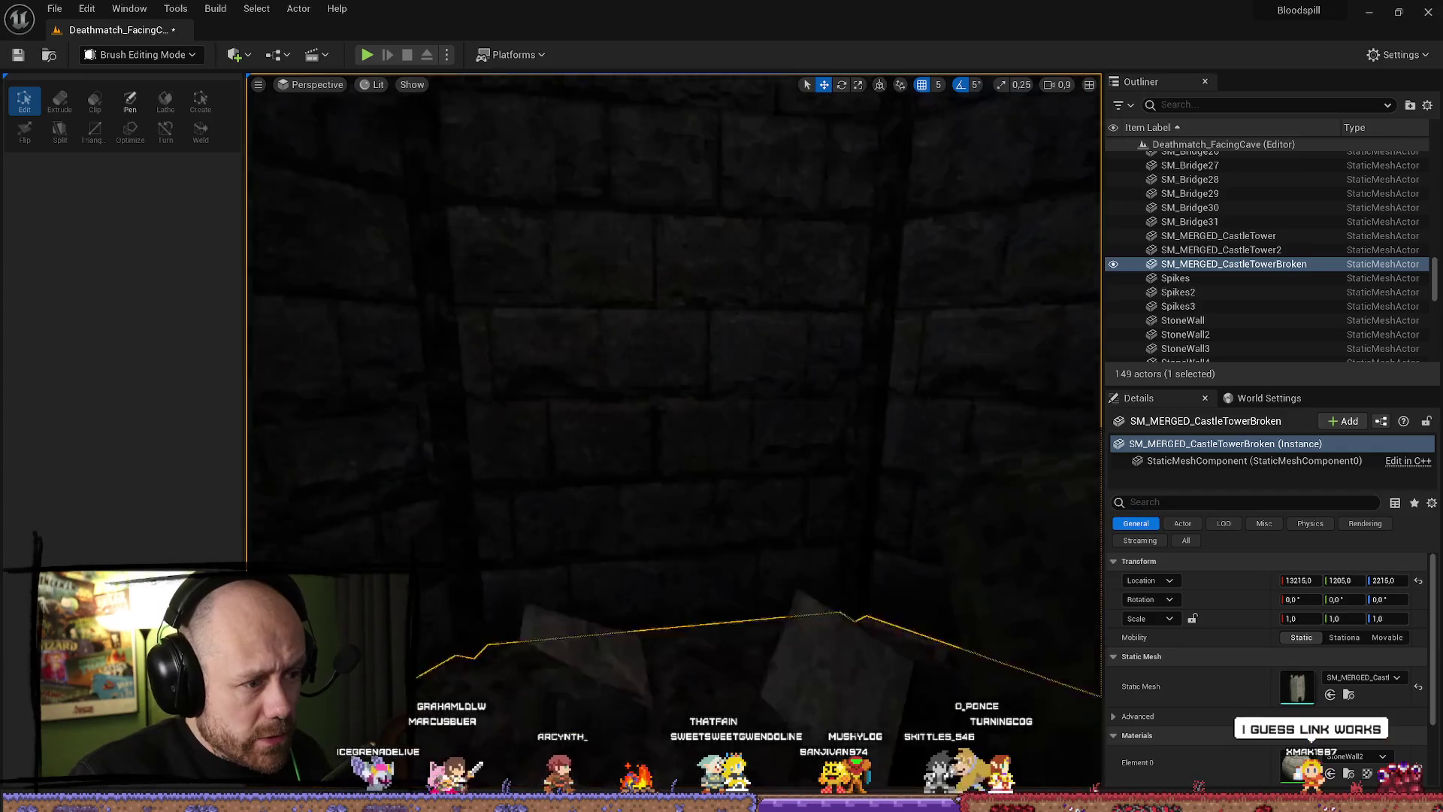
Select the newly placed RuinPart_028 stone slab, rotate it and lift it into position.
key("ctrl+space")
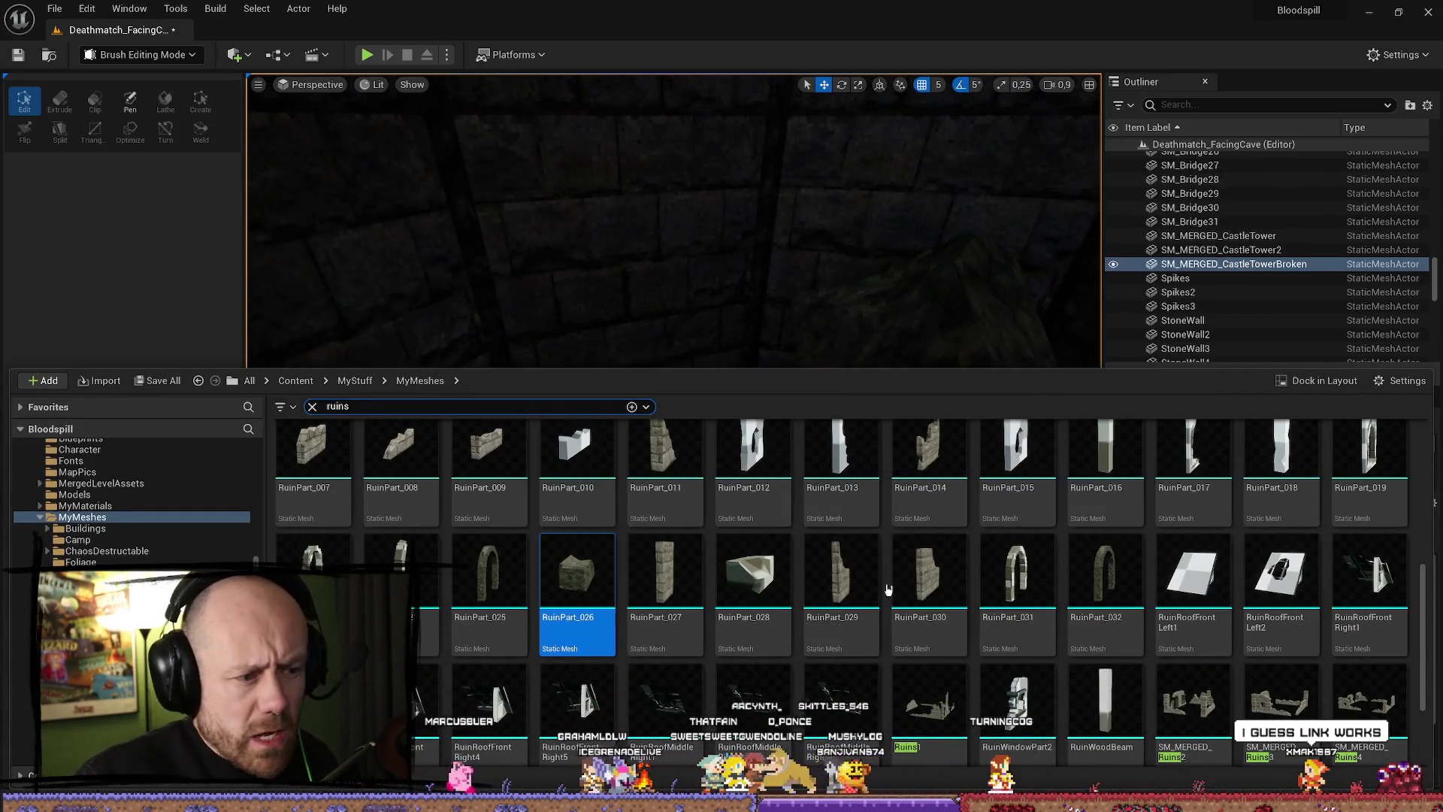
key("ctrl+space")
left_click(607, 531)
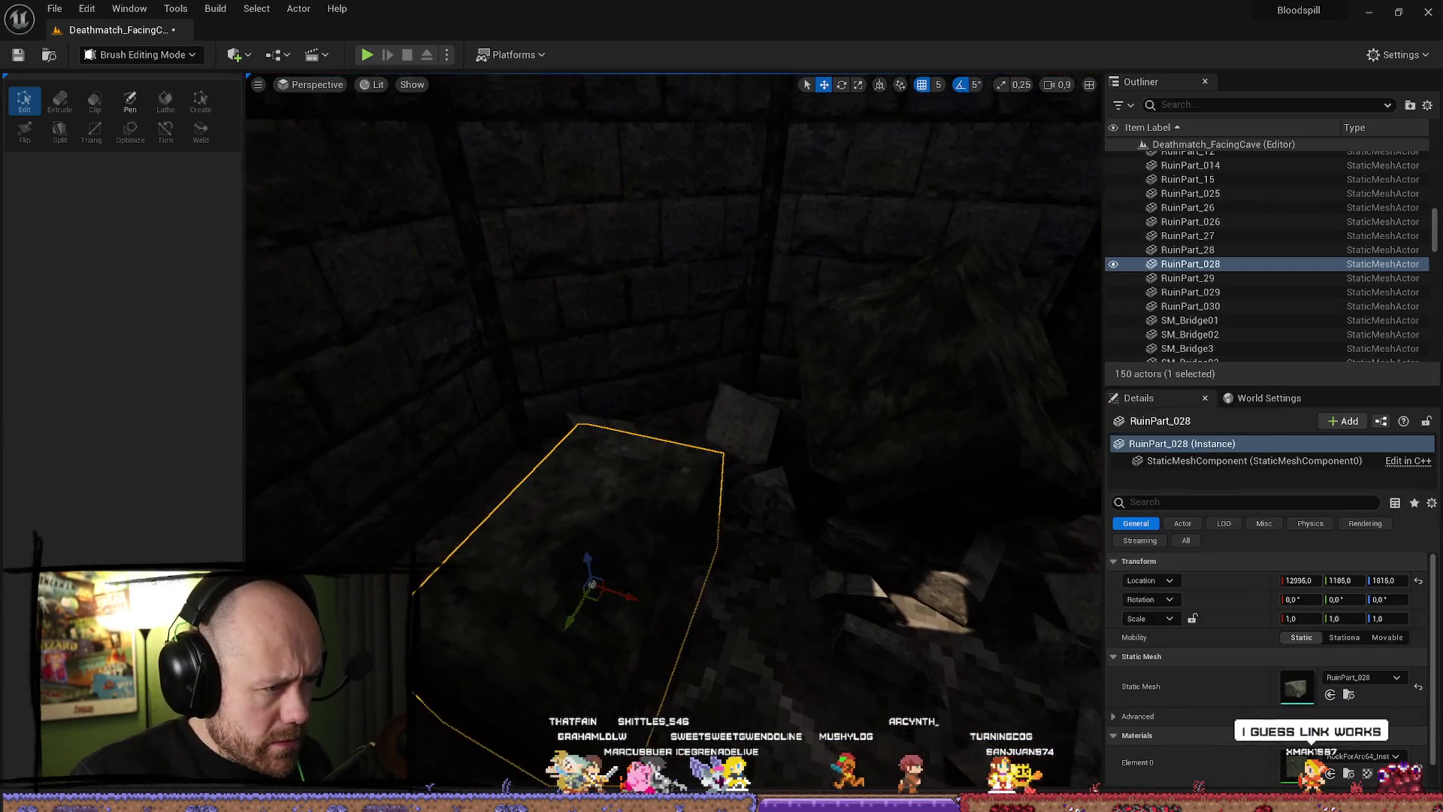
key("f")
key("e")
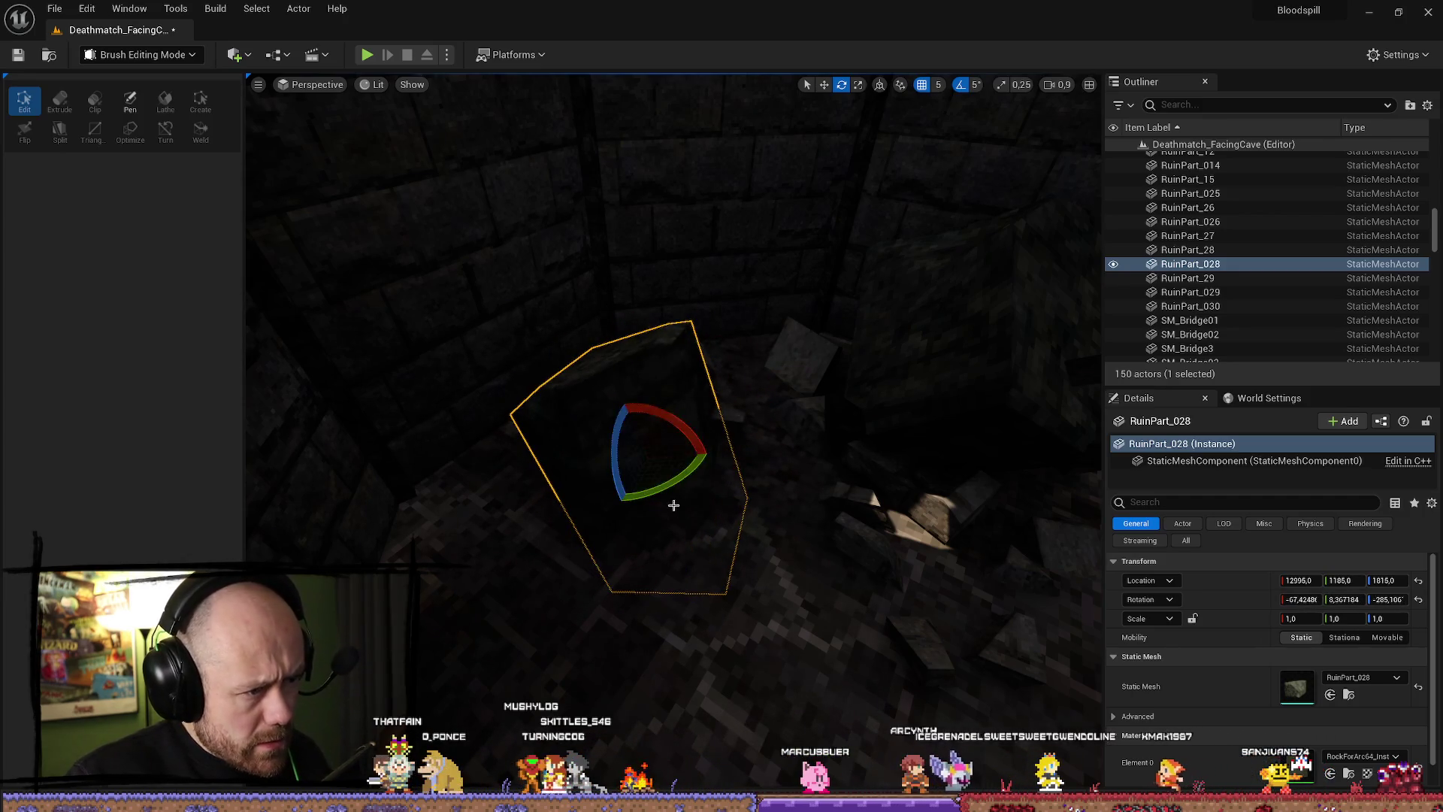
key("w")
mouse_move(635, 451)
left_mouse_down()
mouse_move(621, 390)
mouse_move(583, 370)
mouse_move(483, 363)
mouse_move(564, 364)
mouse_move(634, 516)
left_mouse_up()
scroll(612, 418, "down", 3)
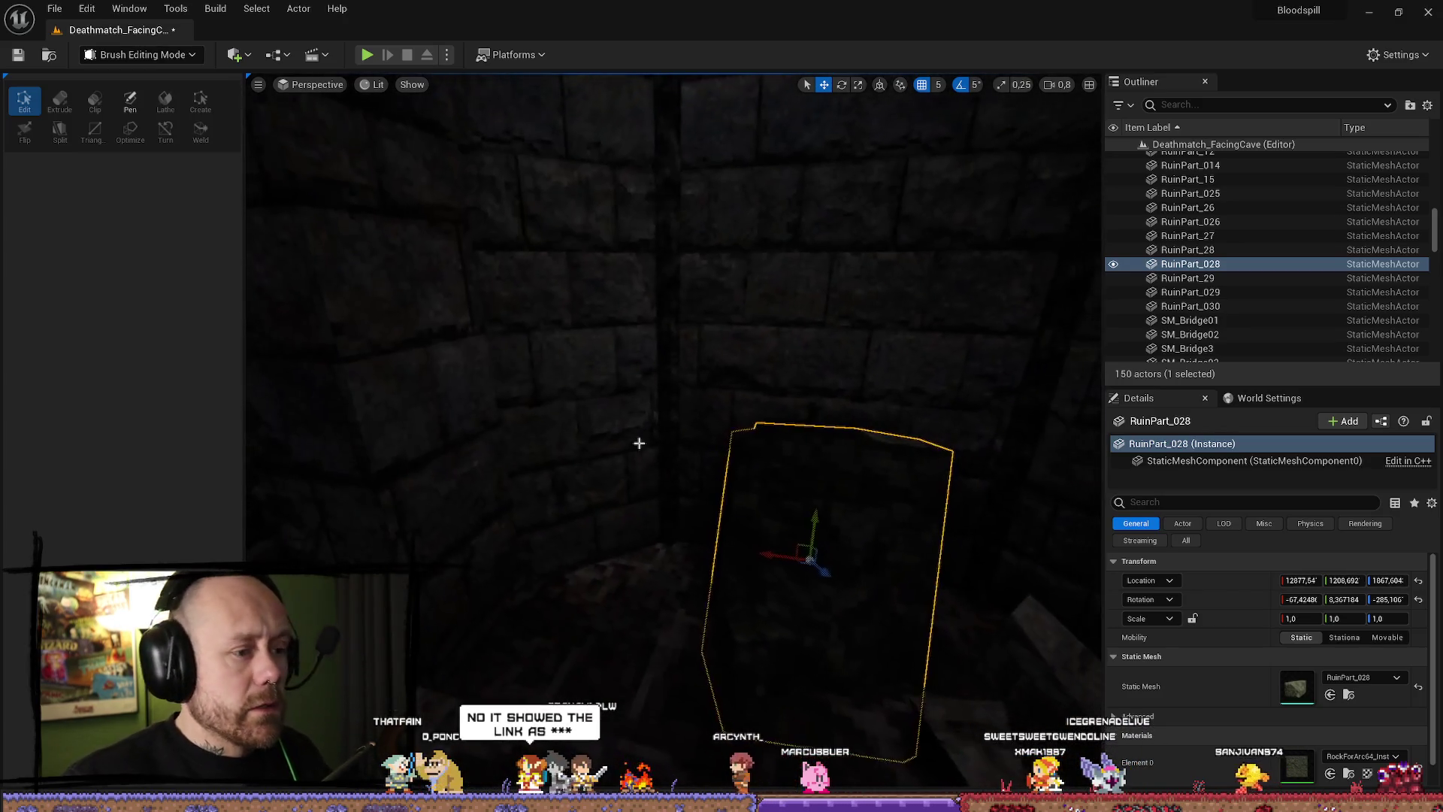
Switch the viewport to Unlit and push the slab against the inner tower wall.
left_click(373, 84)
left_click(391, 128)
scroll(601, 376, "up", 3)
mouse_move(509, 483)
left_mouse_down()
mouse_move(580, 467)
mouse_move(590, 400)
mouse_move(606, 436)
mouse_move(652, 438)
mouse_move(571, 466)
left_mouse_up()
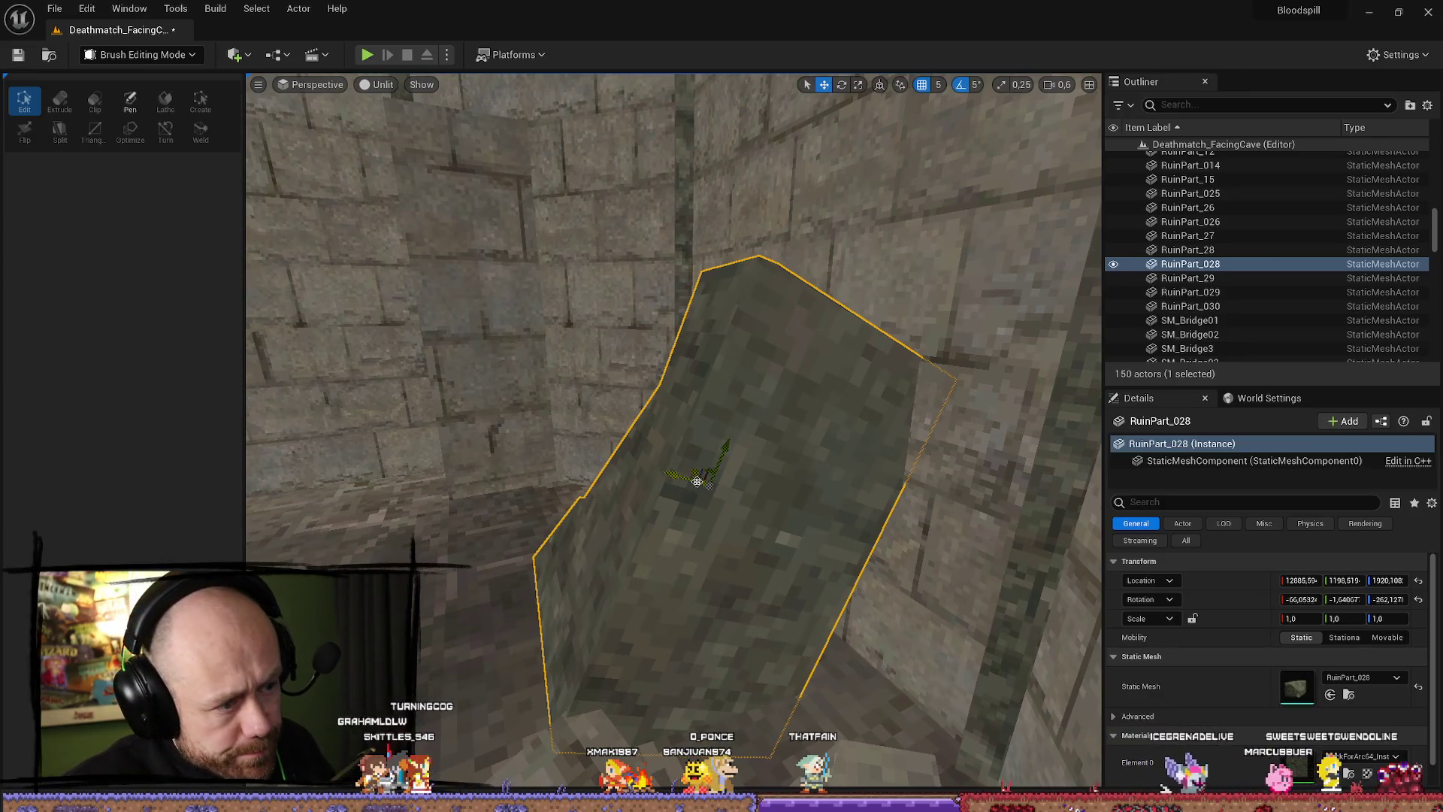
key("w")
mouse_move(680, 466)
left_mouse_down()
mouse_move(645, 466)
mouse_move(676, 467)
mouse_move(699, 420)
mouse_move(654, 436)
mouse_move(699, 426)
mouse_move(684, 436)
mouse_move(661, 421)
mouse_move(632, 429)
left_mouse_up()
key("f")
key("e")
Add a RuinDepris7 rubble piece to the tower floor.
mouse_move(887, 428)
left_mouse_down()
mouse_move(902, 434)
mouse_move(887, 451)
left_mouse_up()
left_click(837, 608)
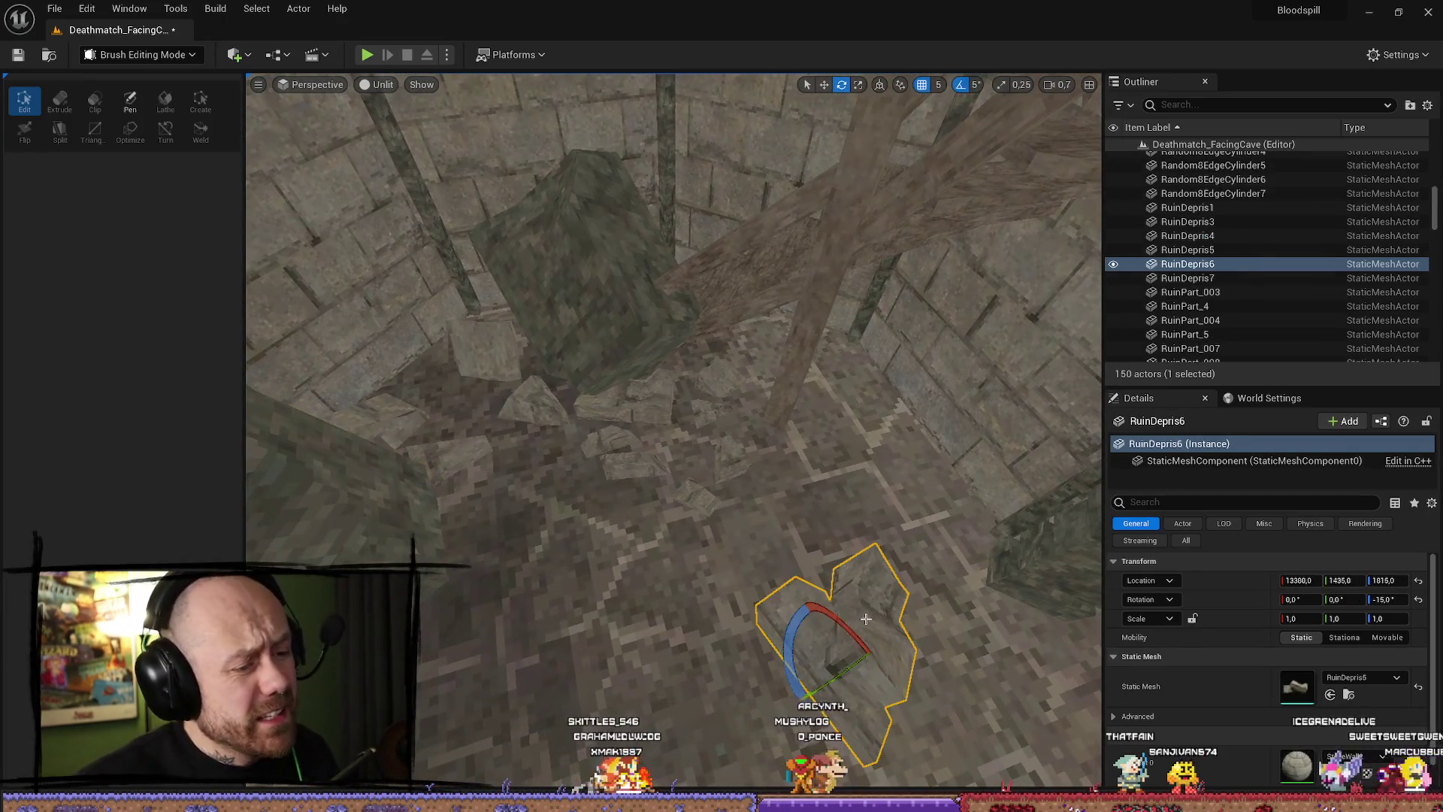
key("ctrl+space")
scroll(902, 541, "up", 5)
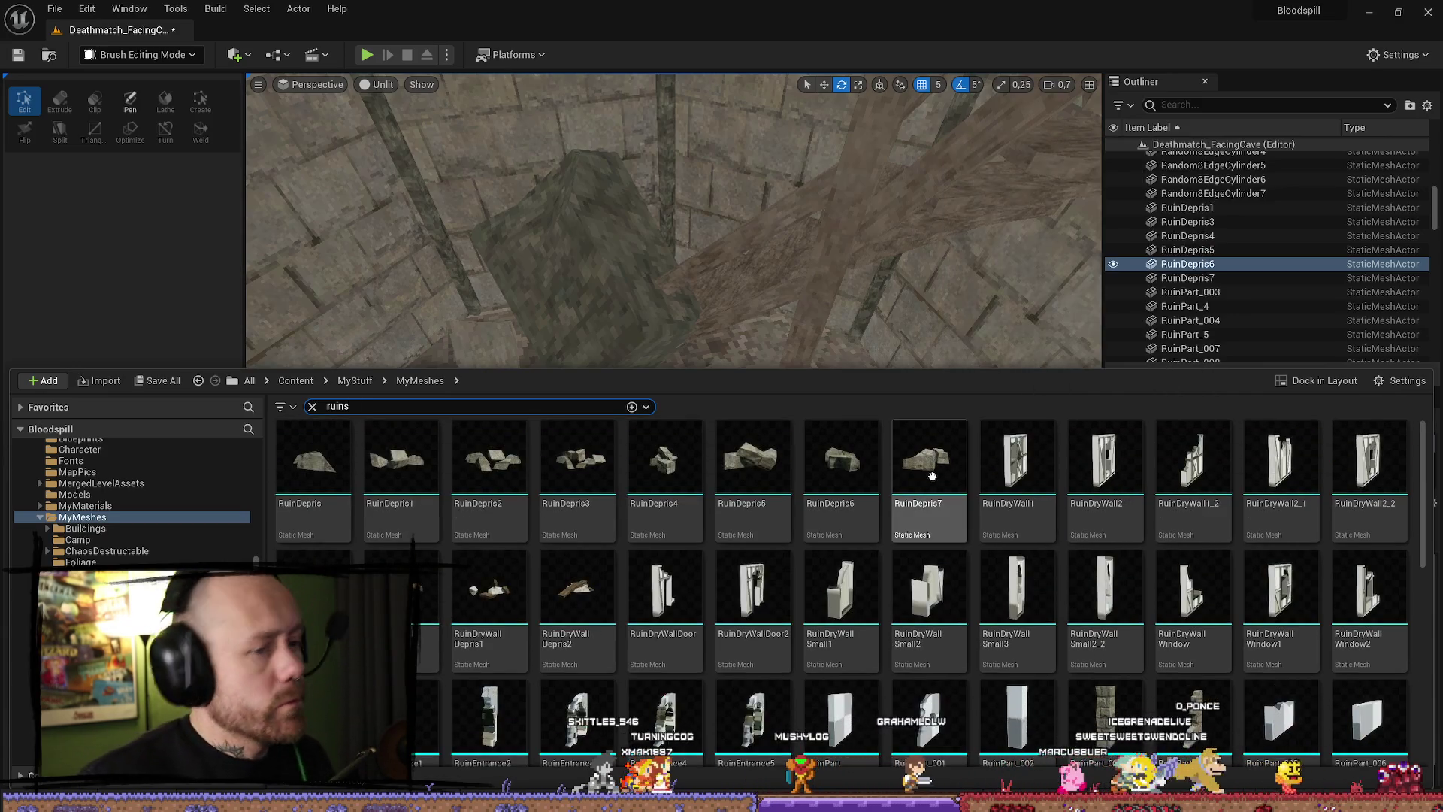
left_click_drag(928, 462, 827, 623)
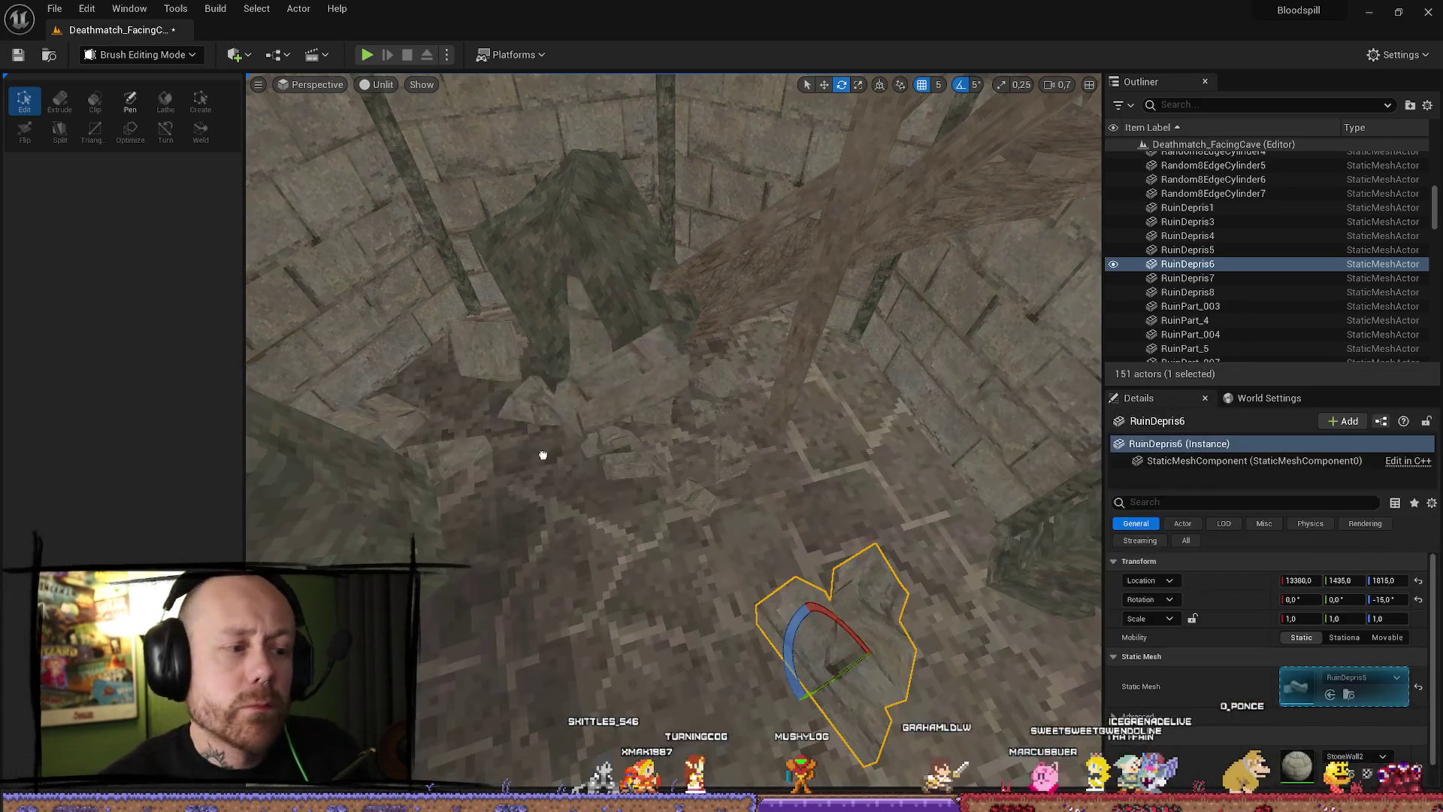
key("r")
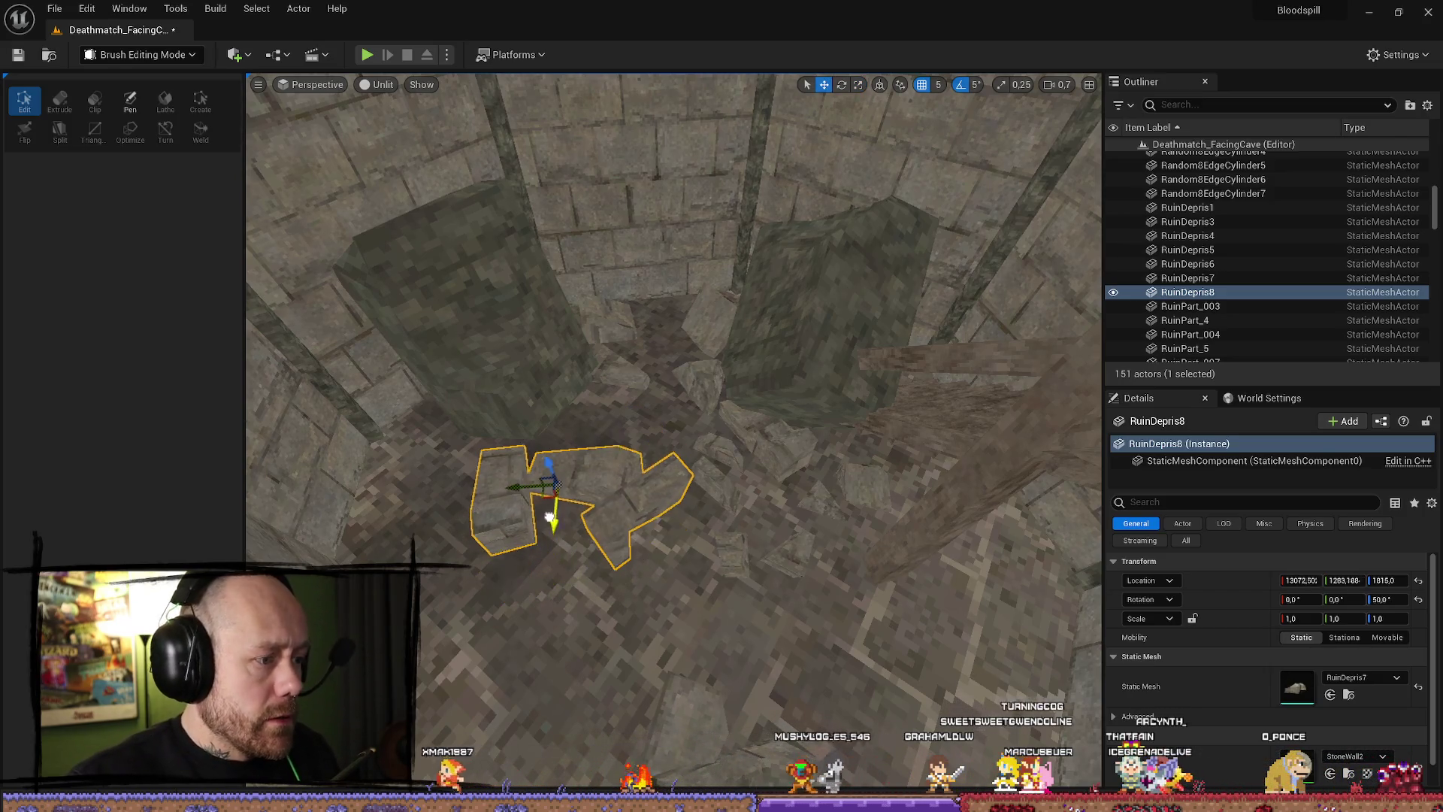
Add a RuinDepris4 rubble piece beside it and reselect the RuinDepris6 chunk.
key("ctrl+space")
mouse_move(702, 477)
left_mouse_down()
mouse_move(499, 258)
mouse_move(376, 567)
mouse_move(466, 560)
left_mouse_up()
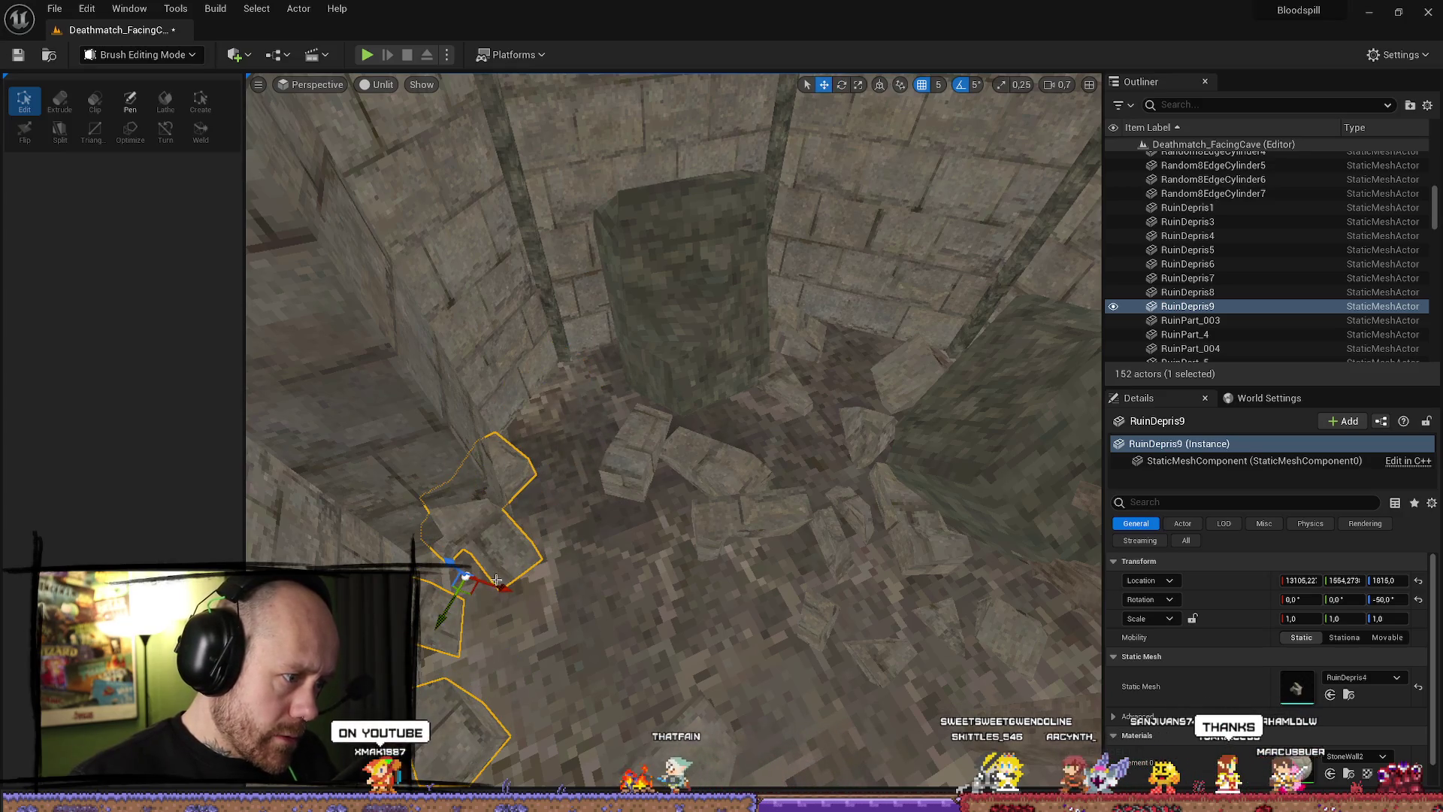
left_click_drag(497, 580, 496, 584)
mouse_move(565, 620)
left_mouse_down()
mouse_move(571, 601)
mouse_move(609, 609)
mouse_move(620, 541)
mouse_move(631, 572)
mouse_move(607, 503)
left_mouse_up()
left_click(564, 623)
Set the viewport shading back to Lit and swing the view toward the tower.
left_click(547, 433)
left_click_drag(548, 433, 547, 239)
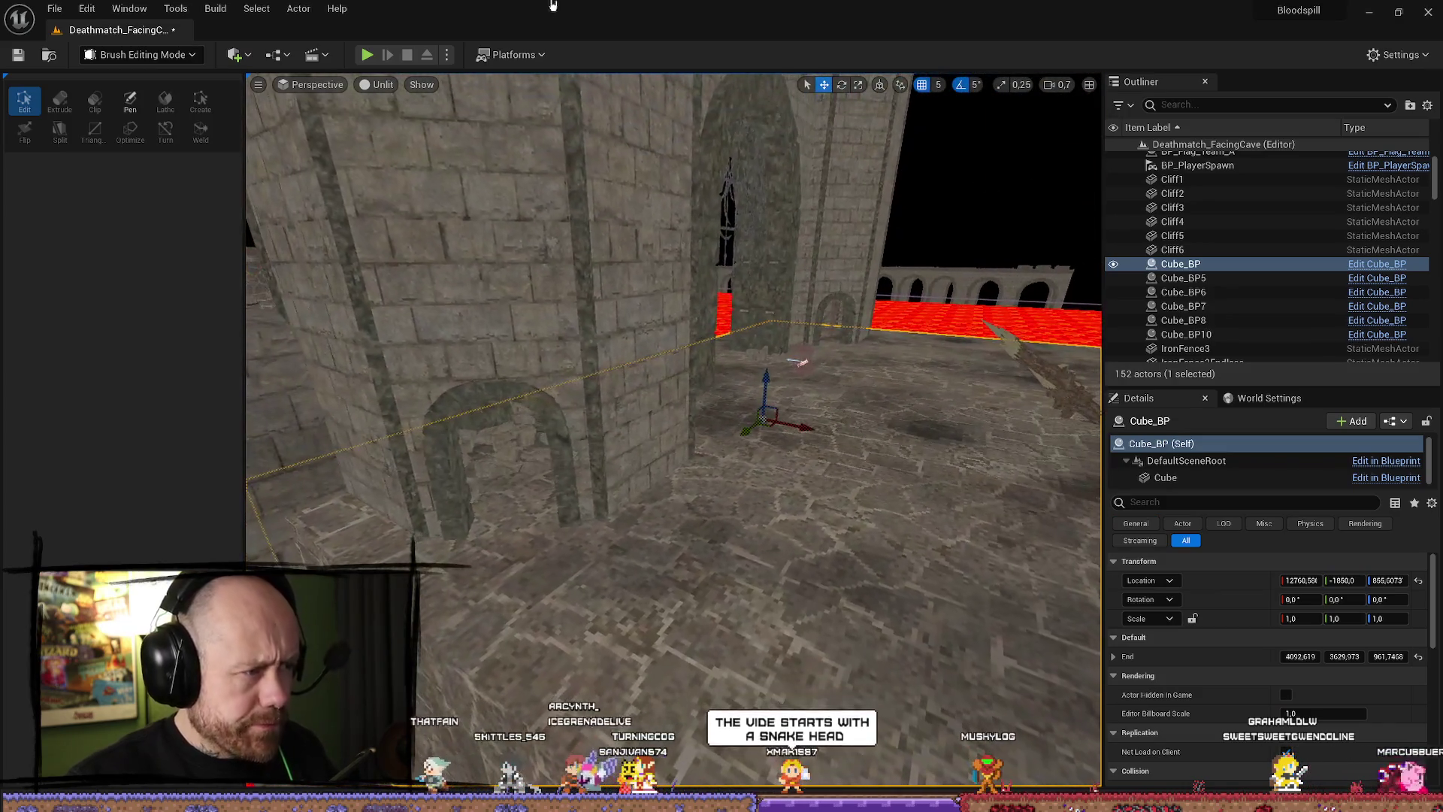
left_click(379, 84)
mouse_move(440, 127)
left_mouse_down()
mouse_move(361, 135)
mouse_move(353, 90)
mouse_move(353, 195)
mouse_move(286, 188)
mouse_move(290, 121)
mouse_move(289, 196)
mouse_move(184, 184)
left_mouse_up()
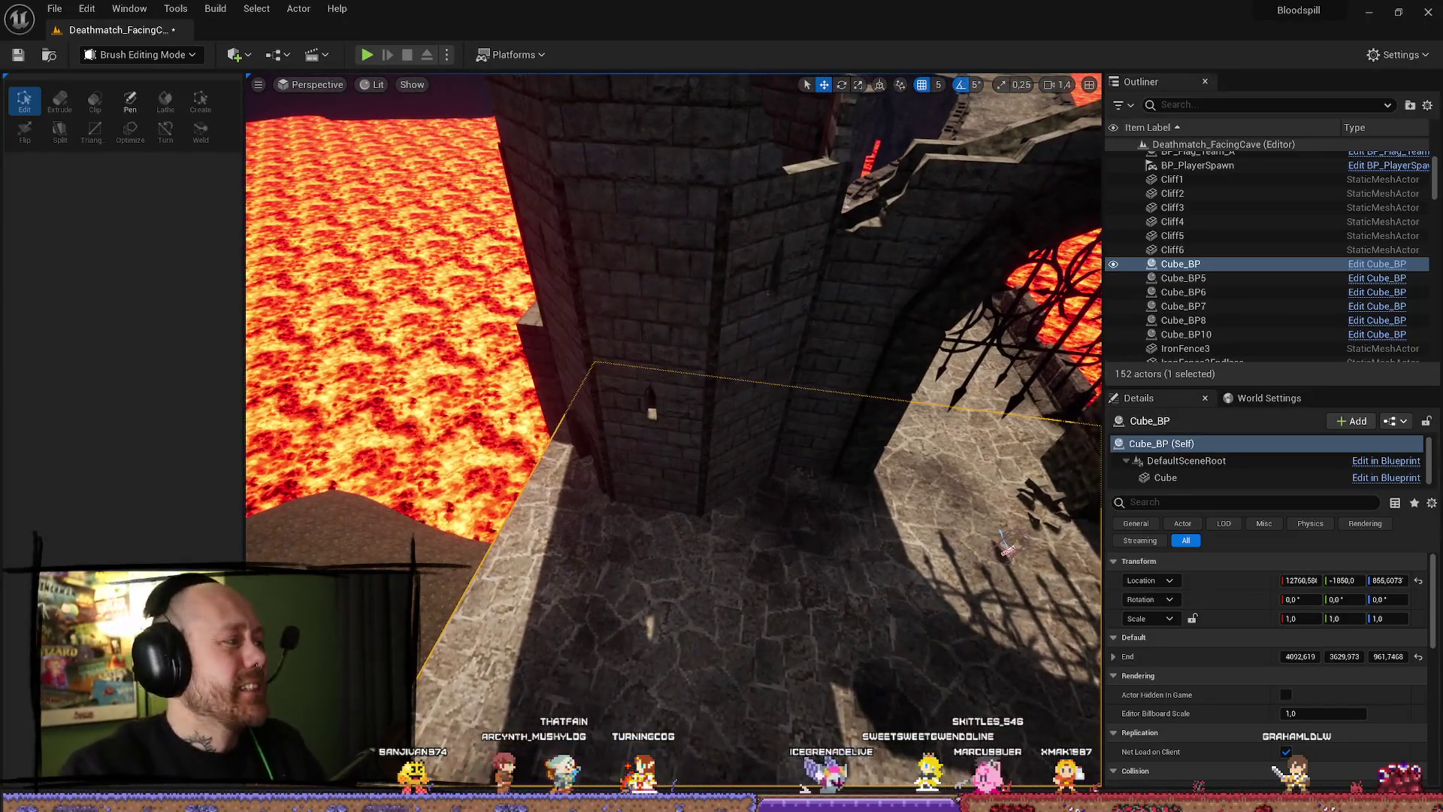
scroll(715, 360, "up", 10)
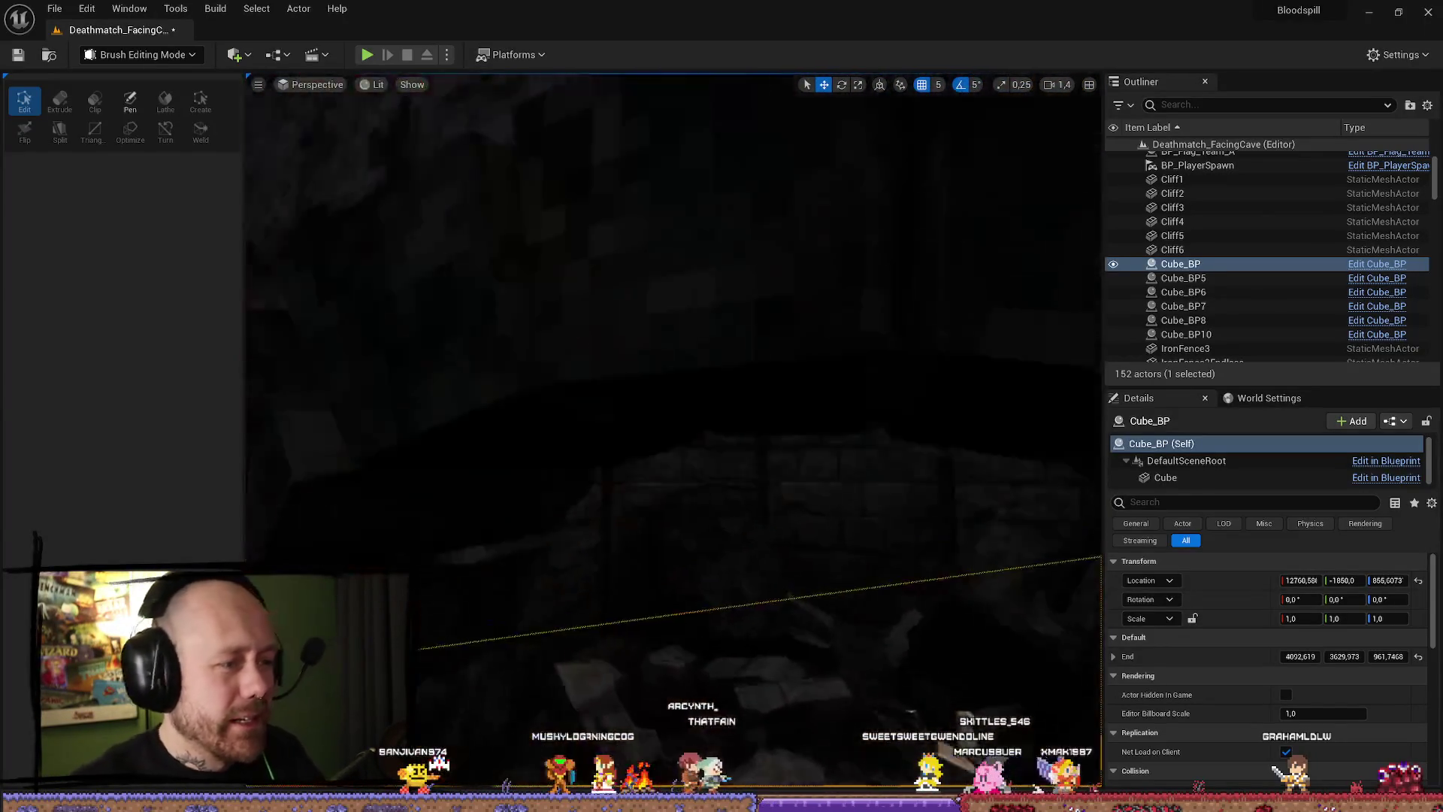
Select the interior rubble with SM_MERGED_CastleTowerBroken and apply Transform > Mirror Y.
left_click(664, 543)
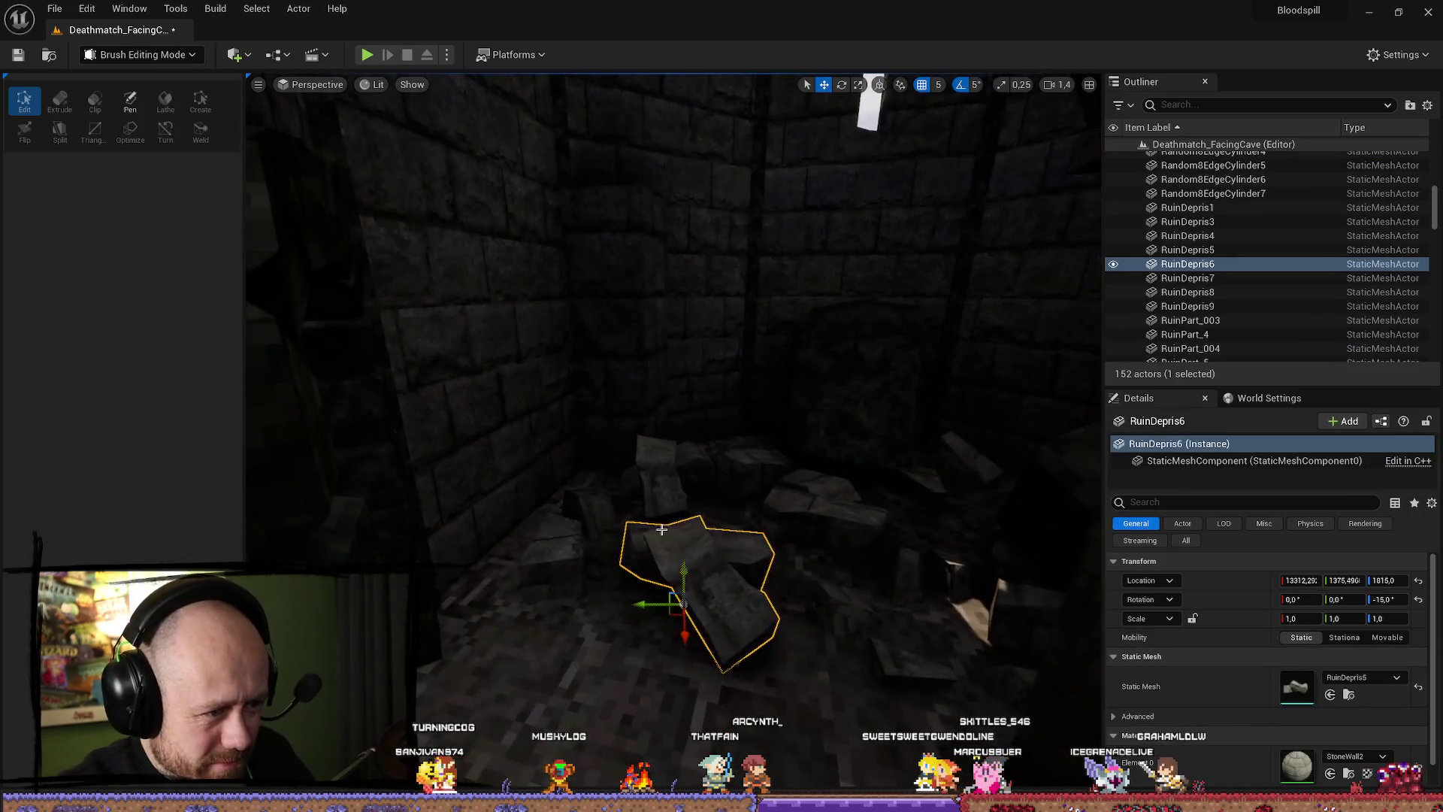
left_click(670, 466, "ctrl")
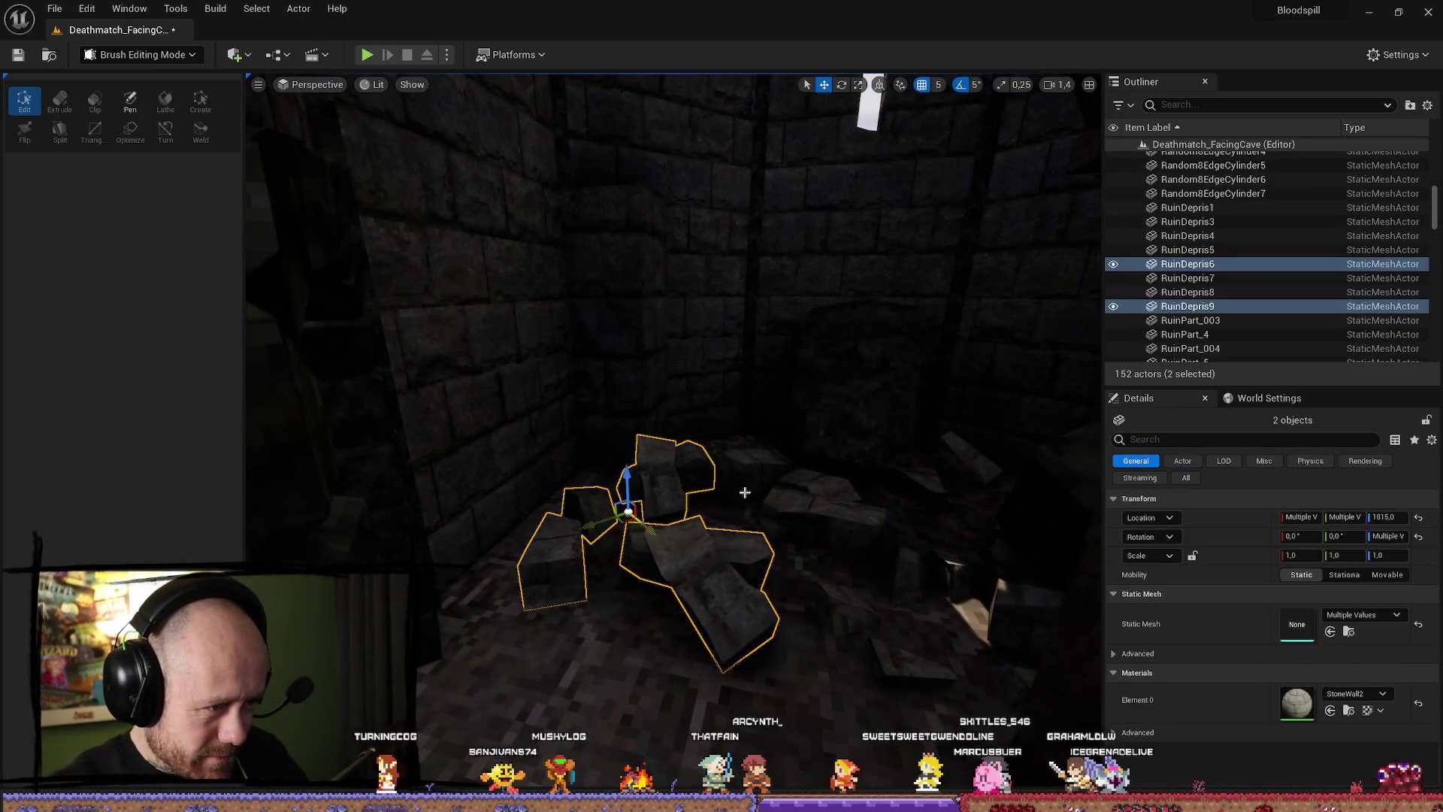
left_click(868, 381, "ctrl")
key("f")
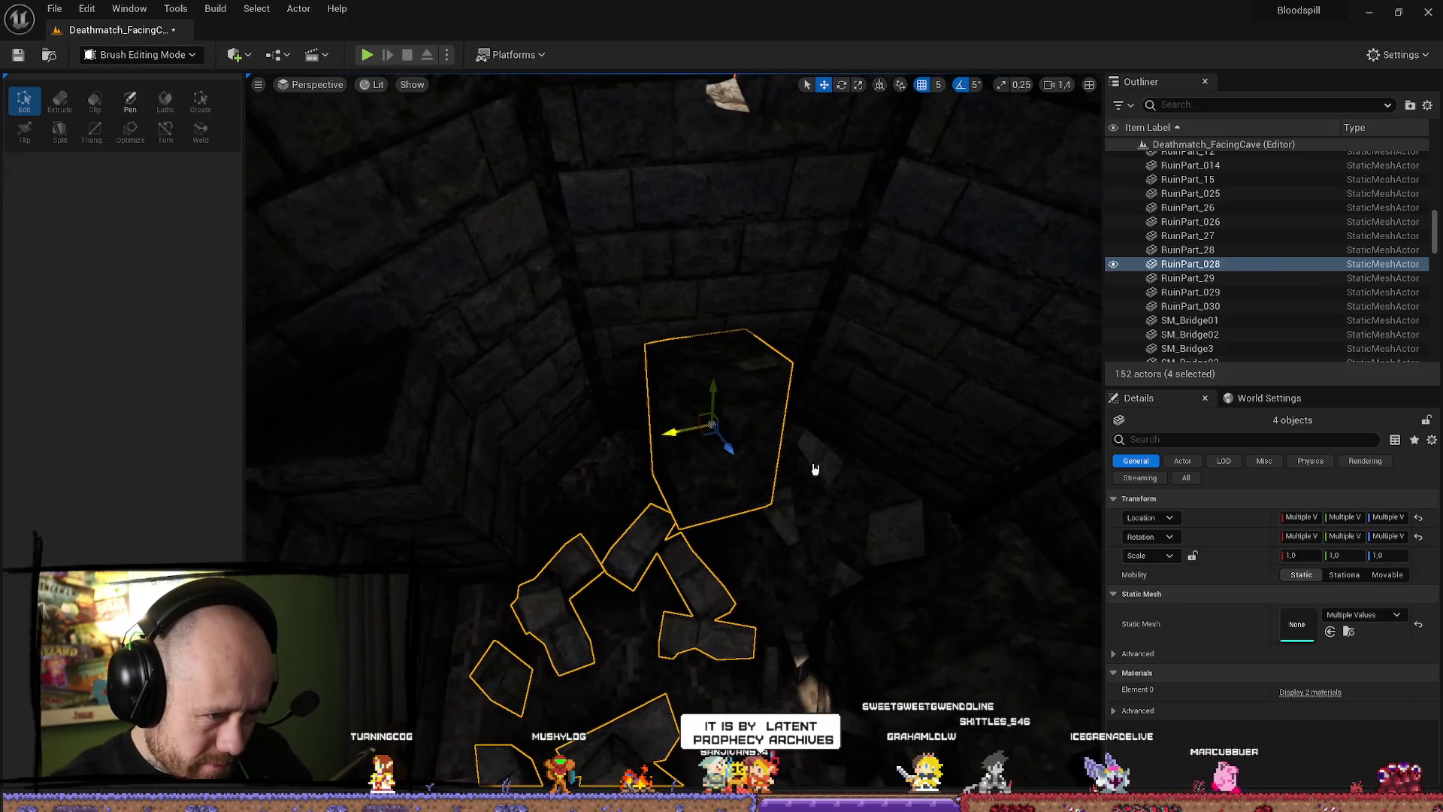
left_click(815, 468, "ctrl")
left_click(813, 459, "ctrl")
key("f")
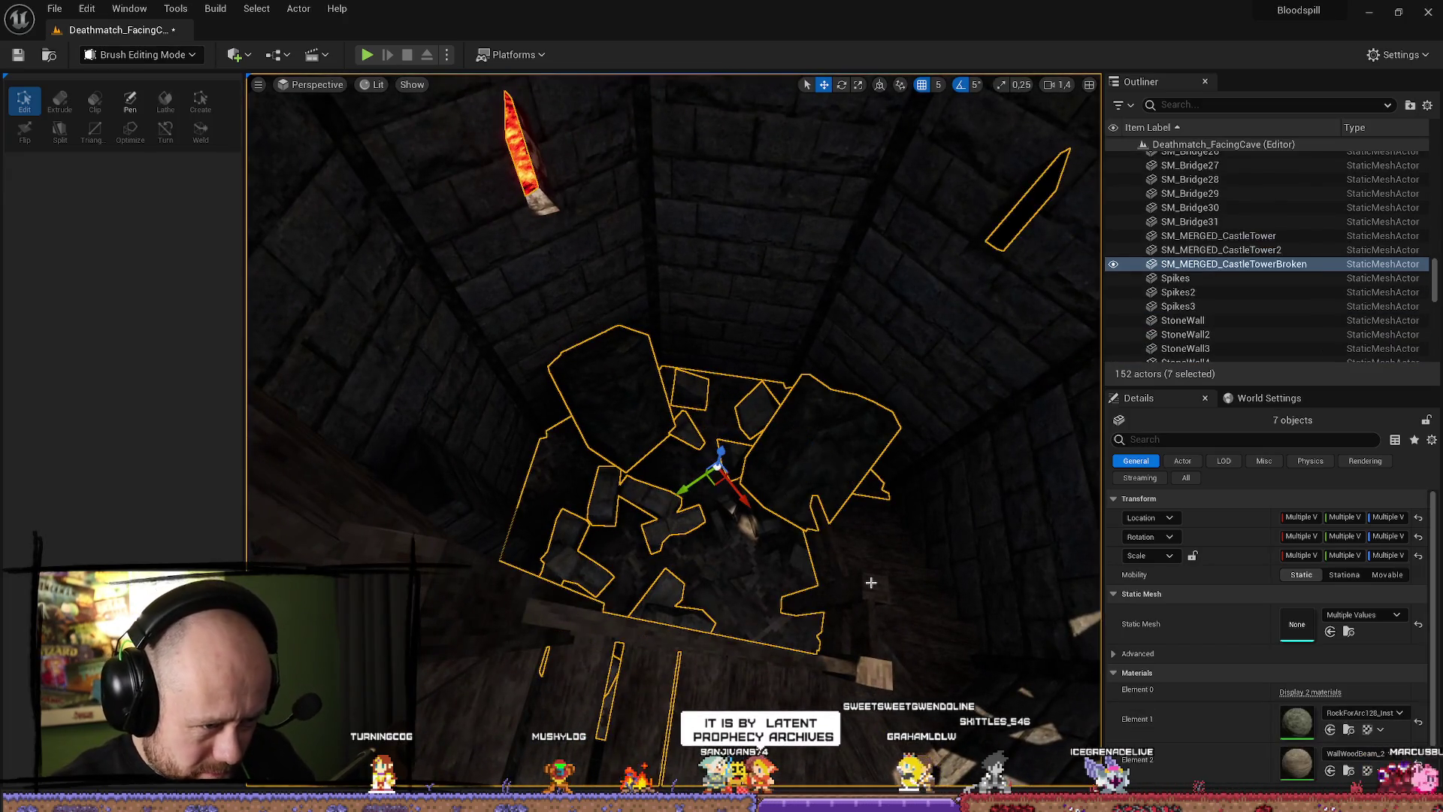
scroll(871, 582, "down", 10)
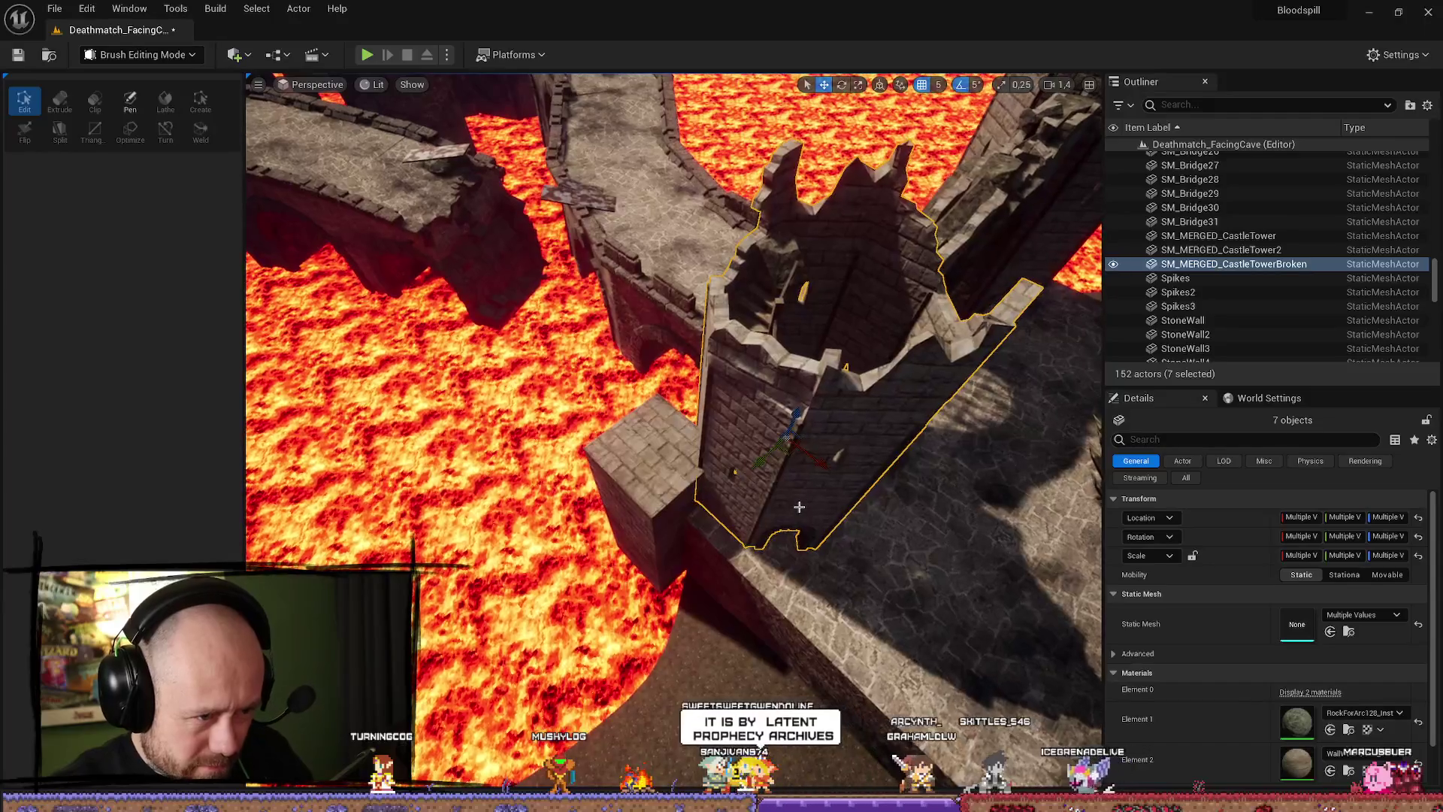
right_click(799, 507)
mouse_move(885, 374)
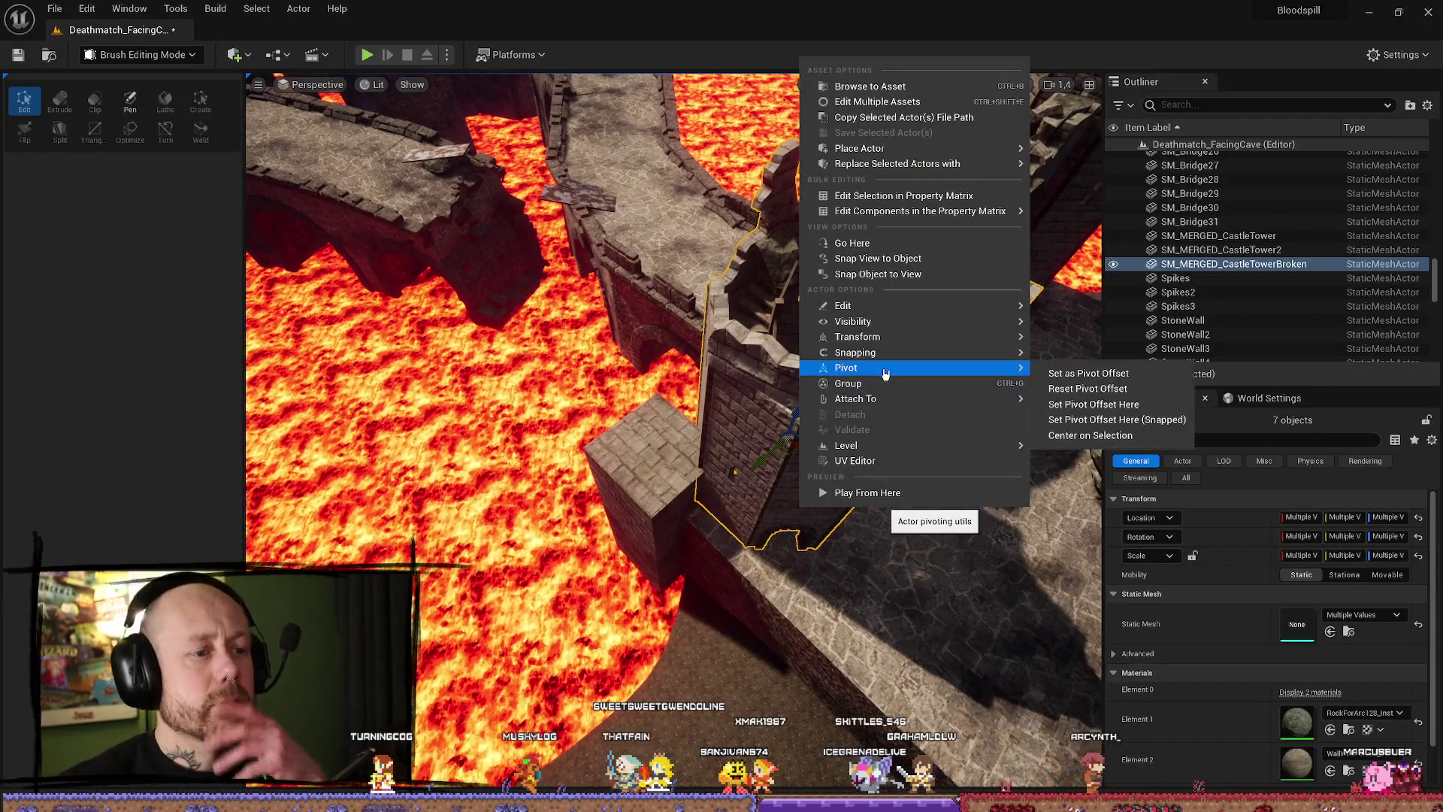
mouse_move(914, 337)
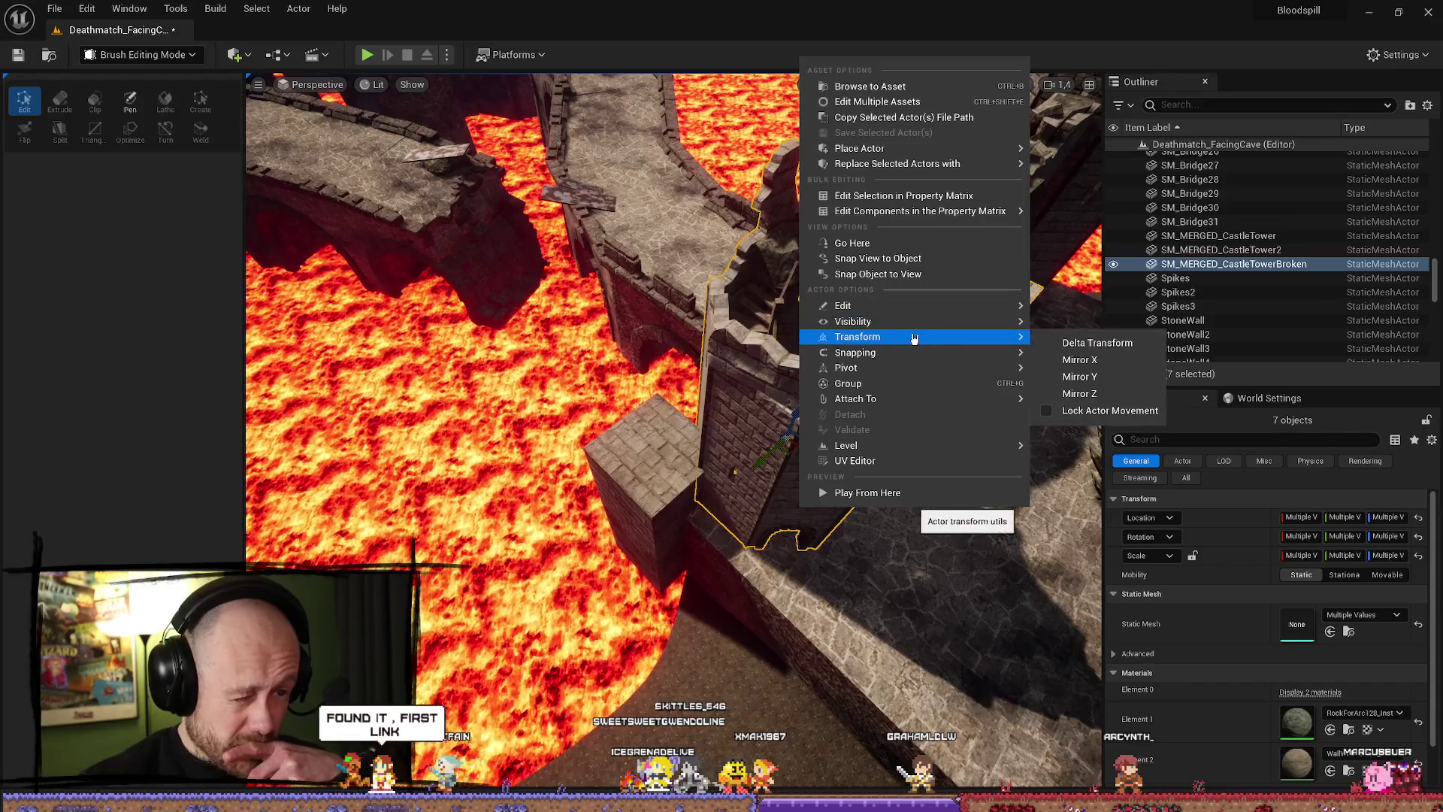
left_click(1090, 377)
Fly out to face the gate, select RuinPart_028, and start a play-test of the level.
mouse_move(830, 425)
left_mouse_down()
mouse_move(774, 368)
mouse_move(818, 638)
left_mouse_up()
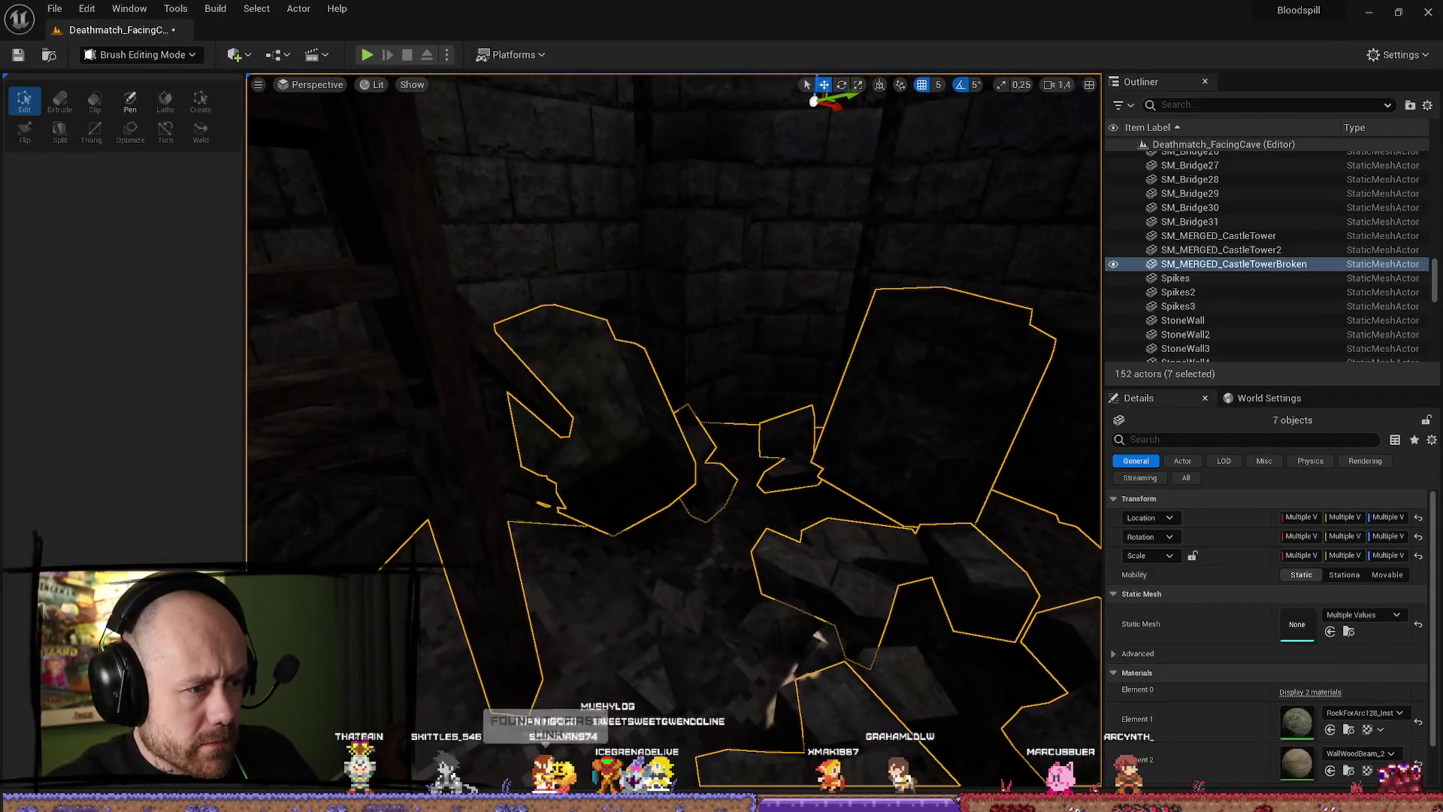
left_click(804, 616)
left_click(917, 331)
mouse_move(918, 331)
left_mouse_down()
mouse_move(864, 391)
mouse_move(729, 487)
mouse_move(776, 387)
left_mouse_up()
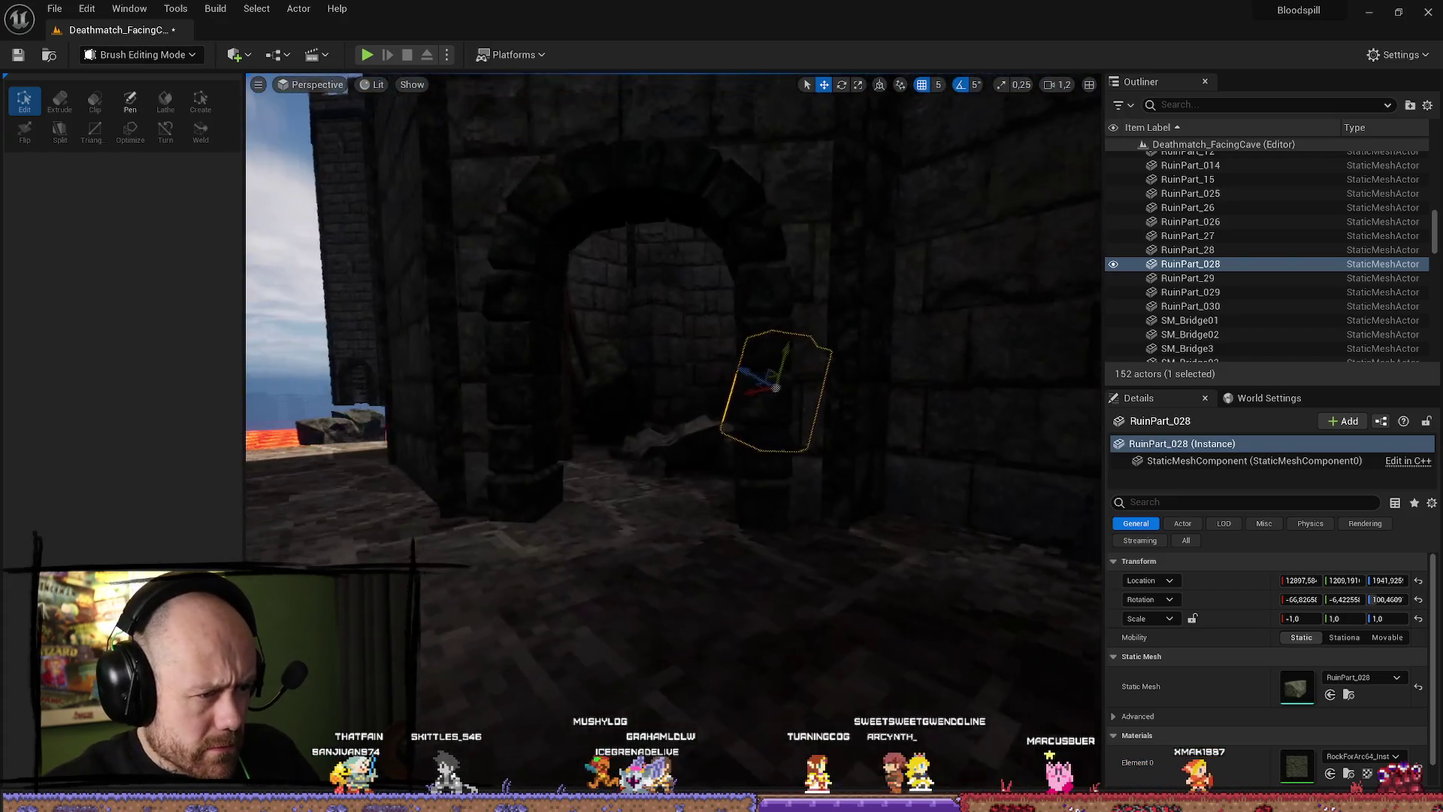
left_click(366, 55)
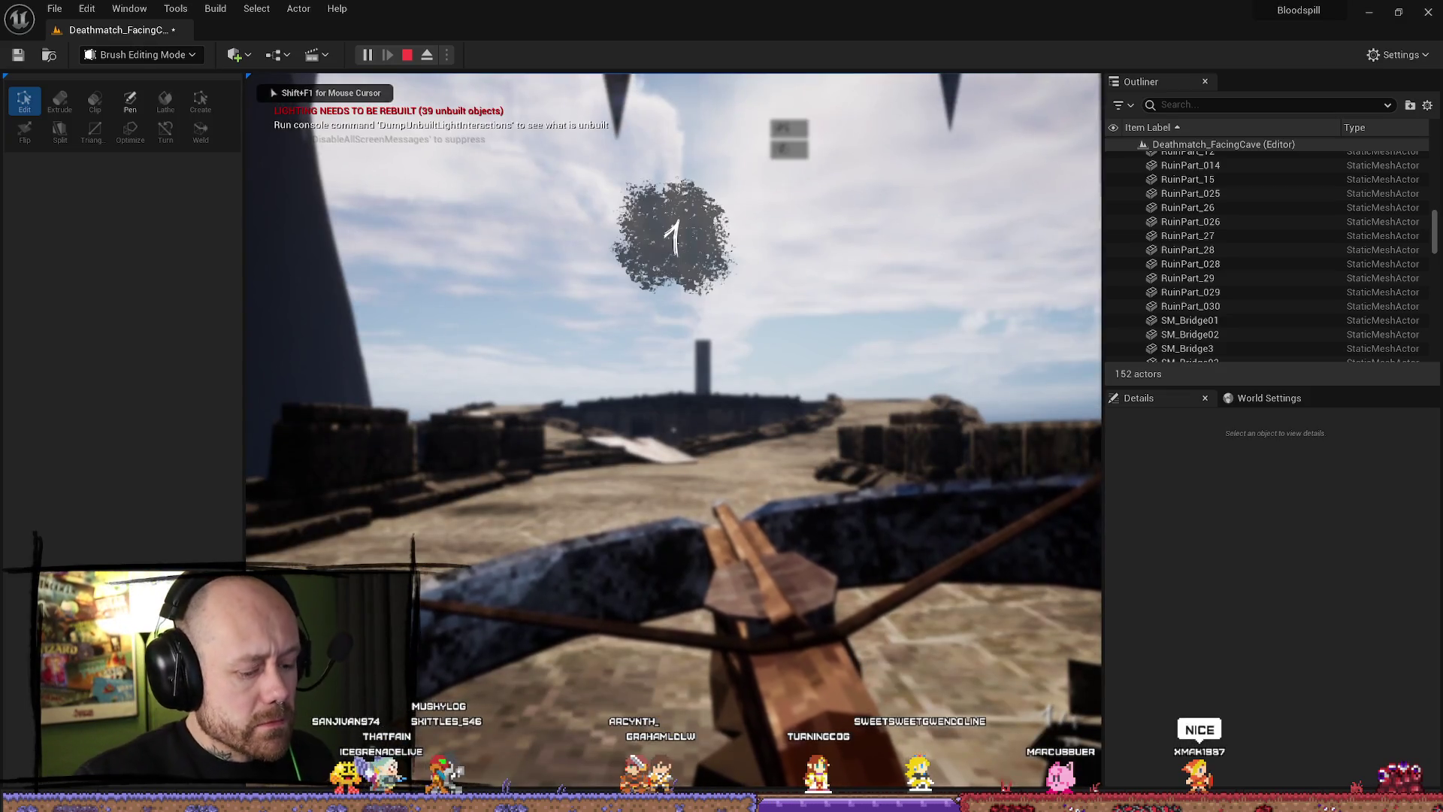
In the Deathmatch_FacingCave playtest, go fullscreen, walk through the archway, climb the tower stairs and fire the crossbow.
key("F11")
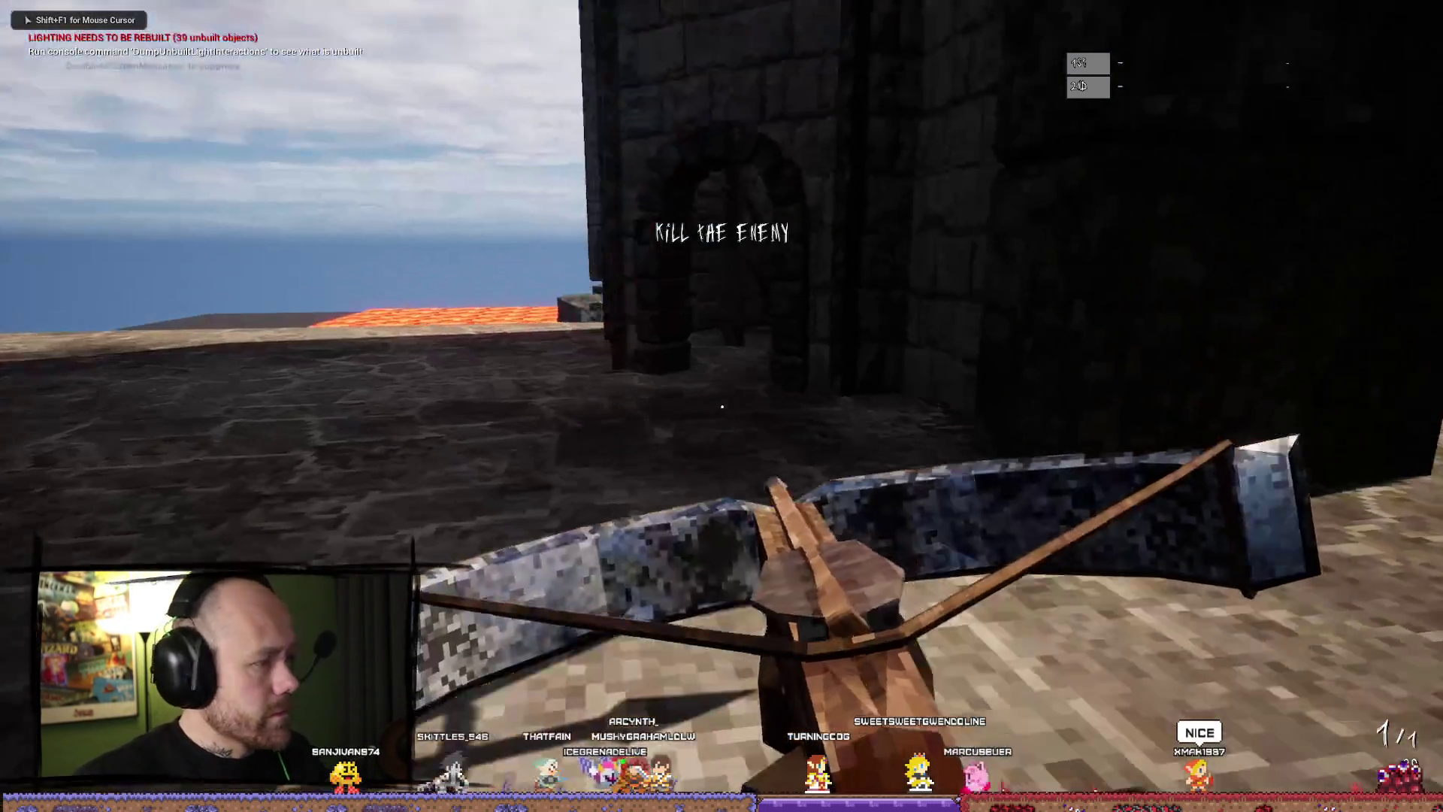
key("w")
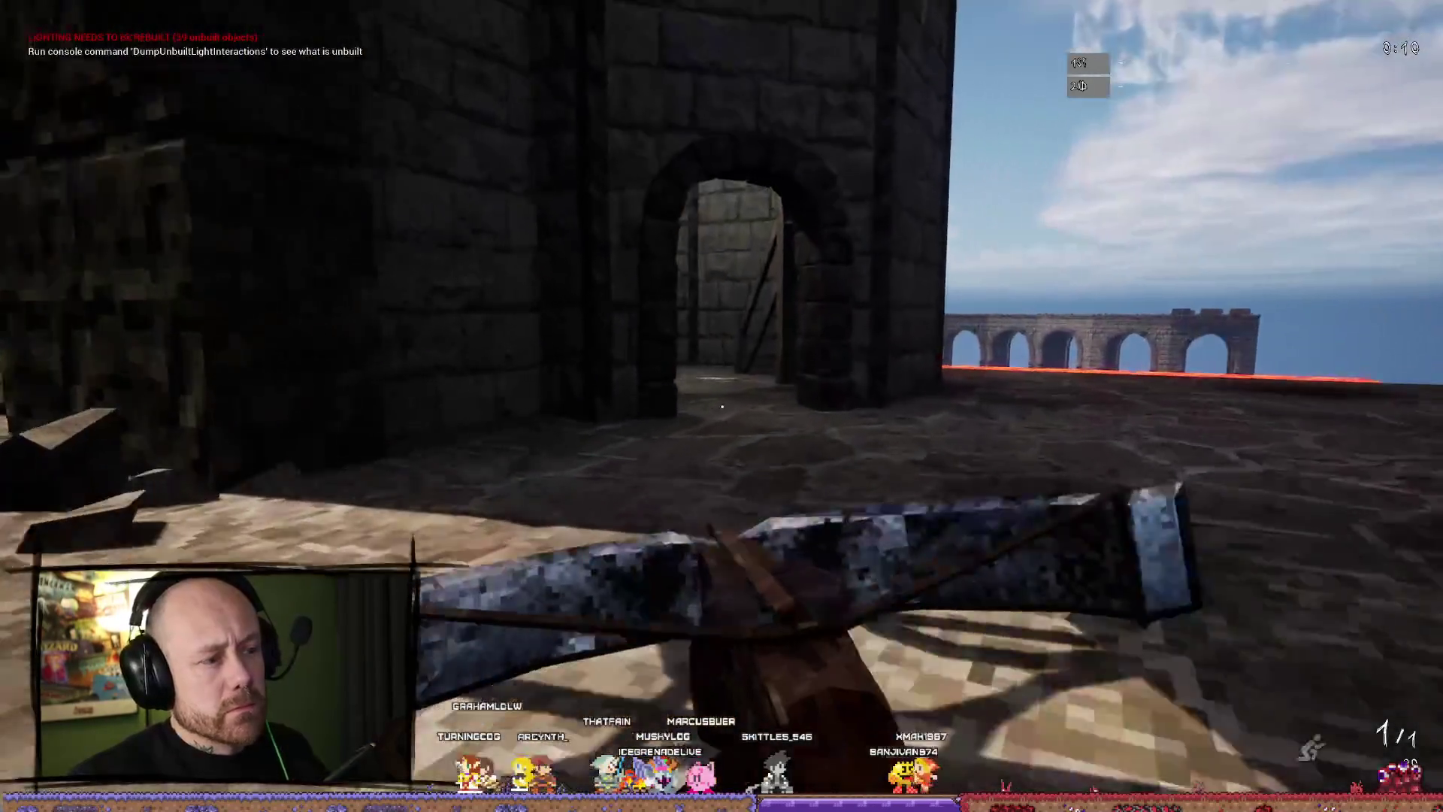
key("w")
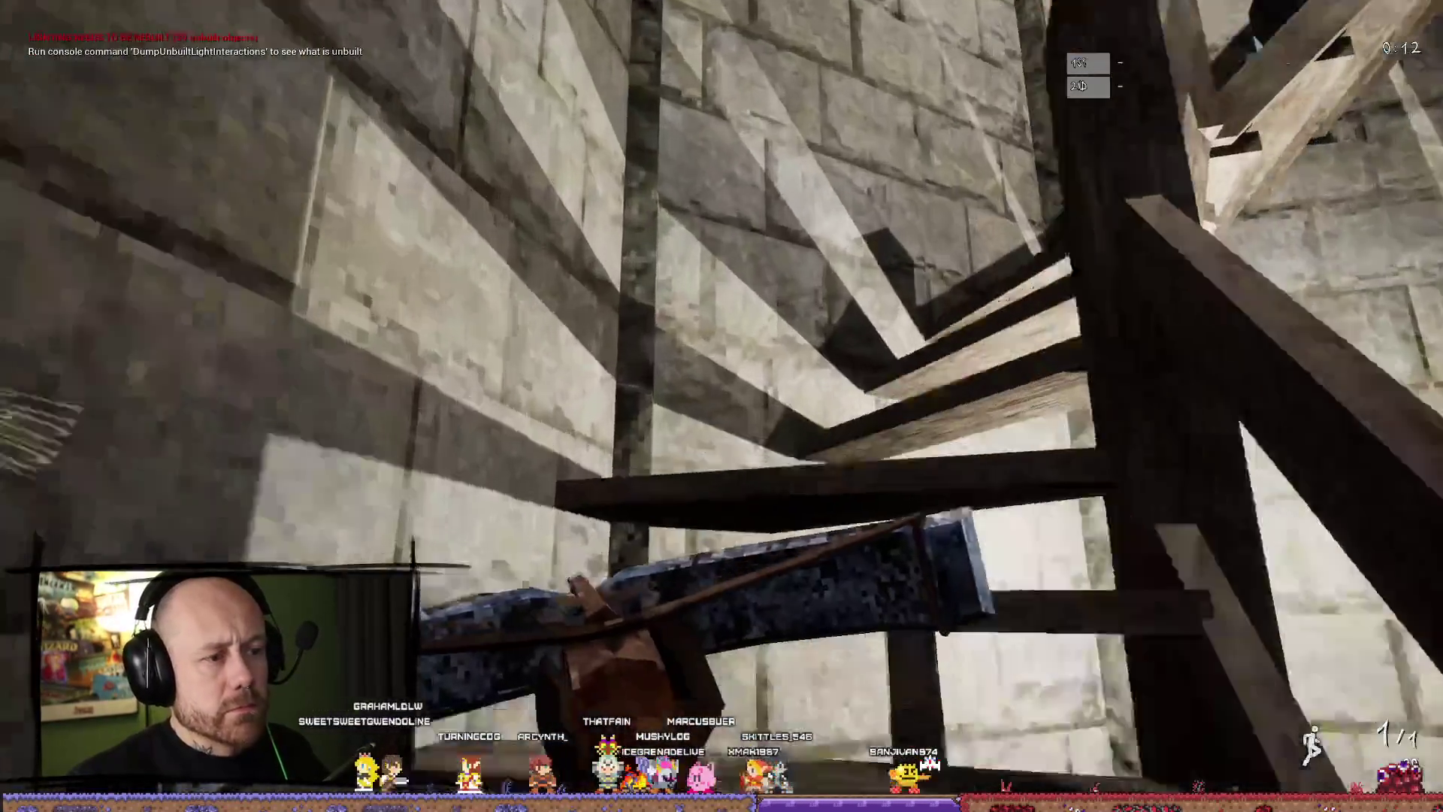
key("w")
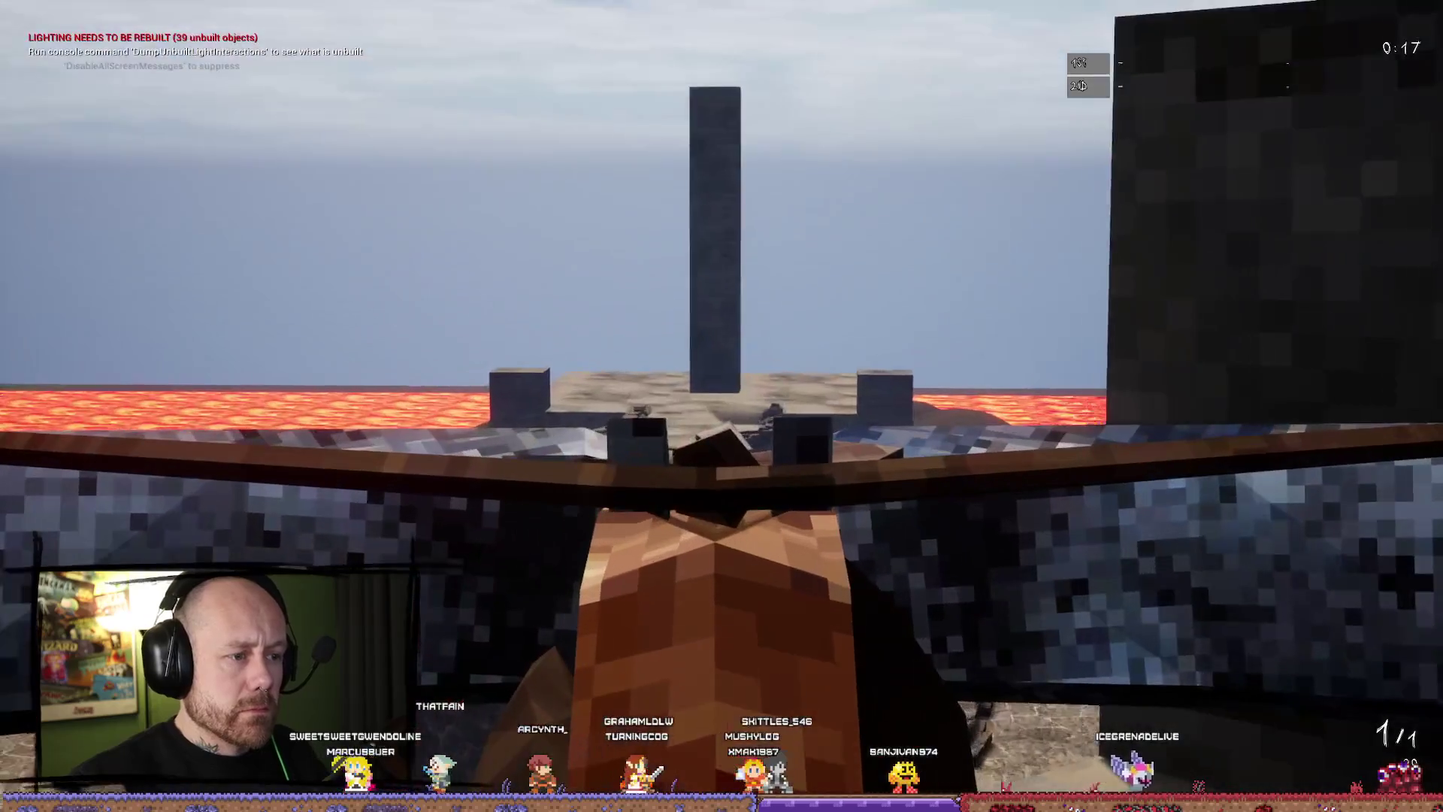
left_click(721, 406)
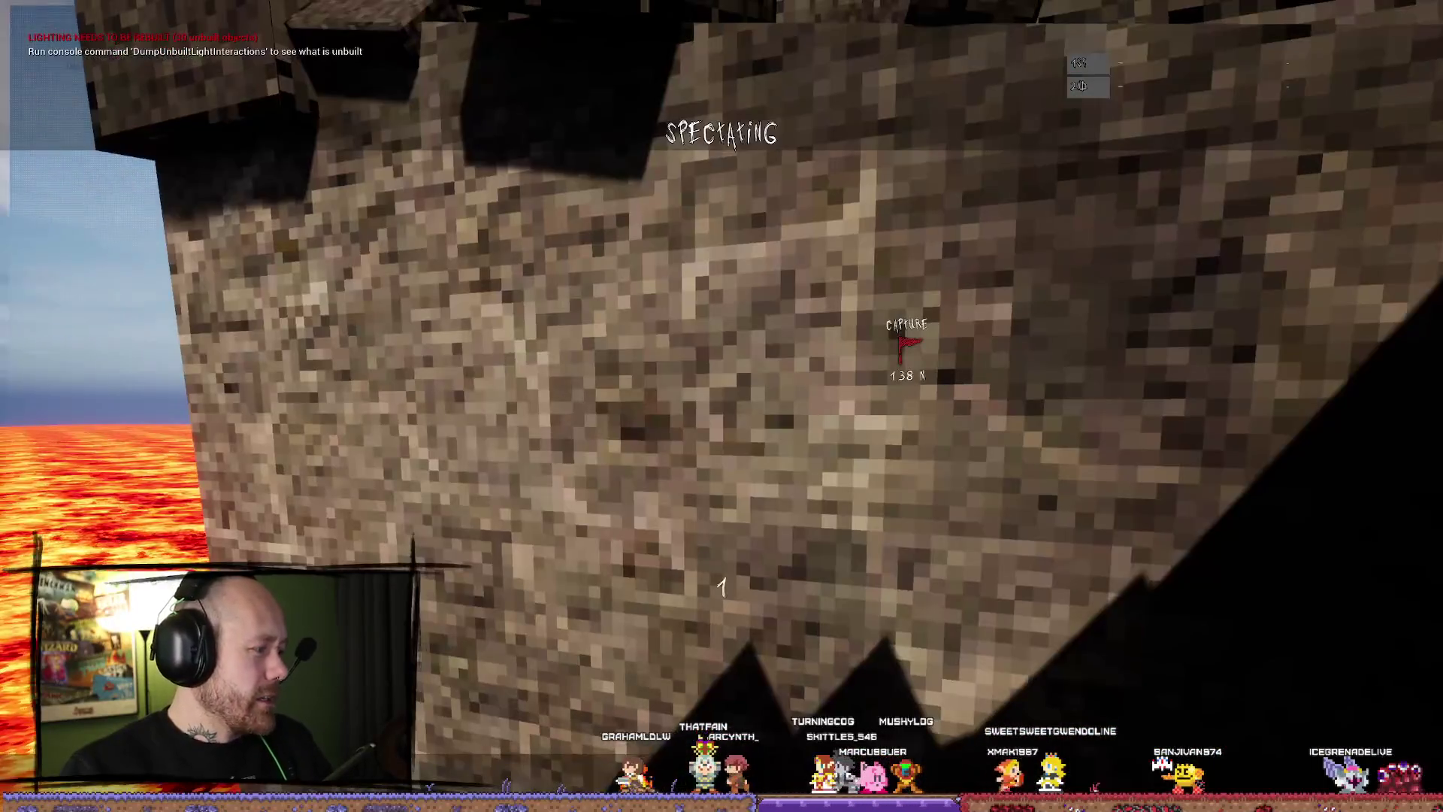
Respawn, advance along the rooftop, then quit Play In Editor with Esc to show 46 'Accessed None' errors.
left_click(721, 406)
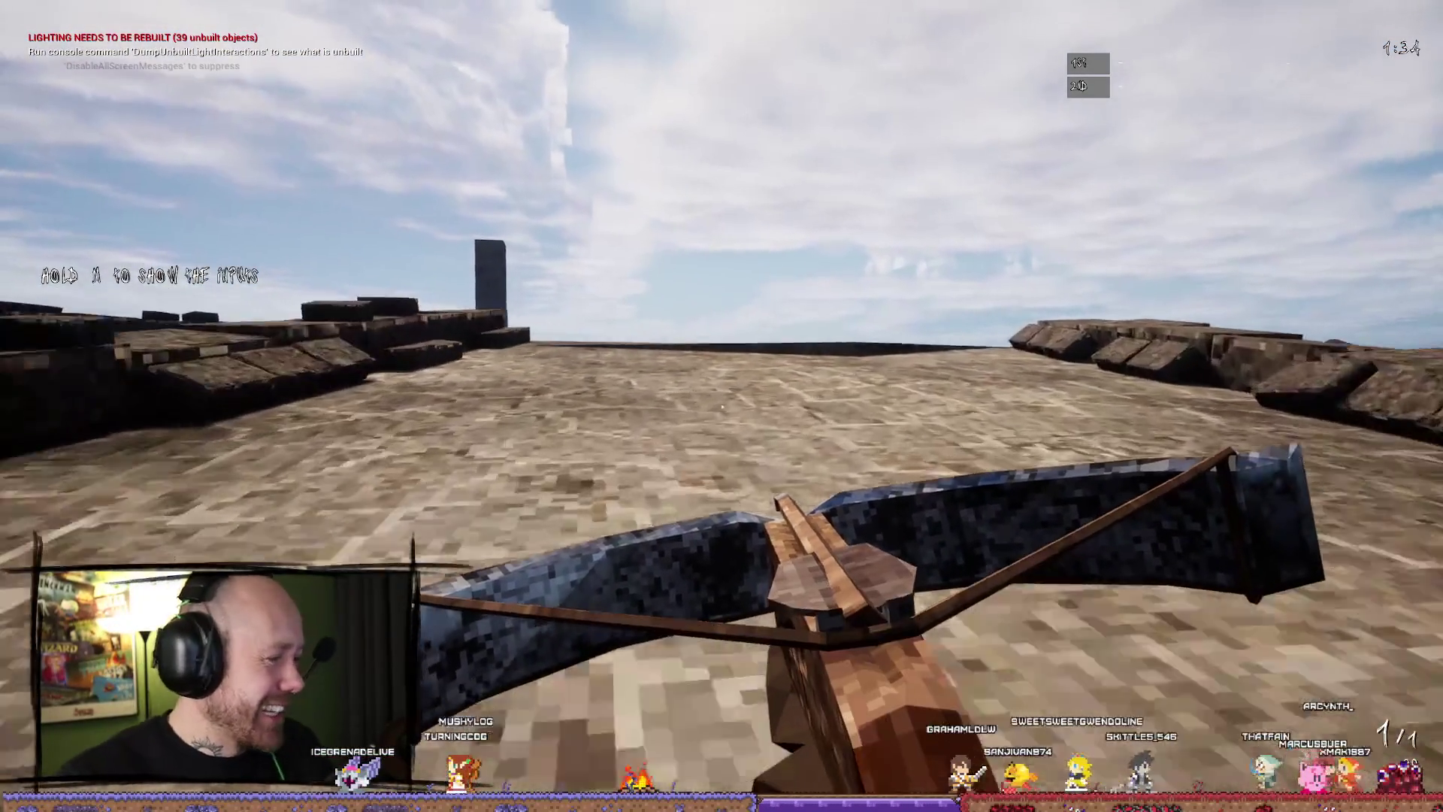
key("w")
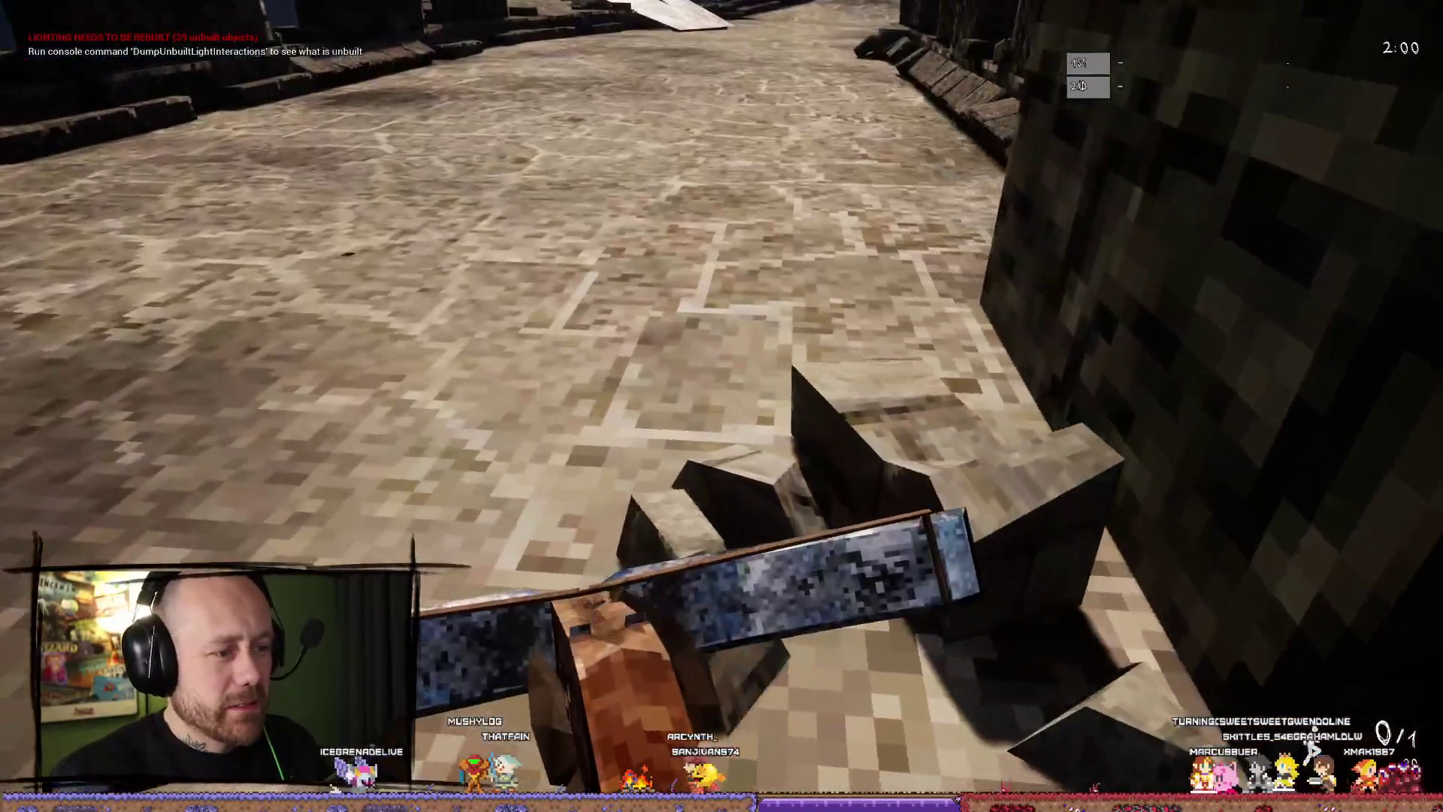
key("Escape")
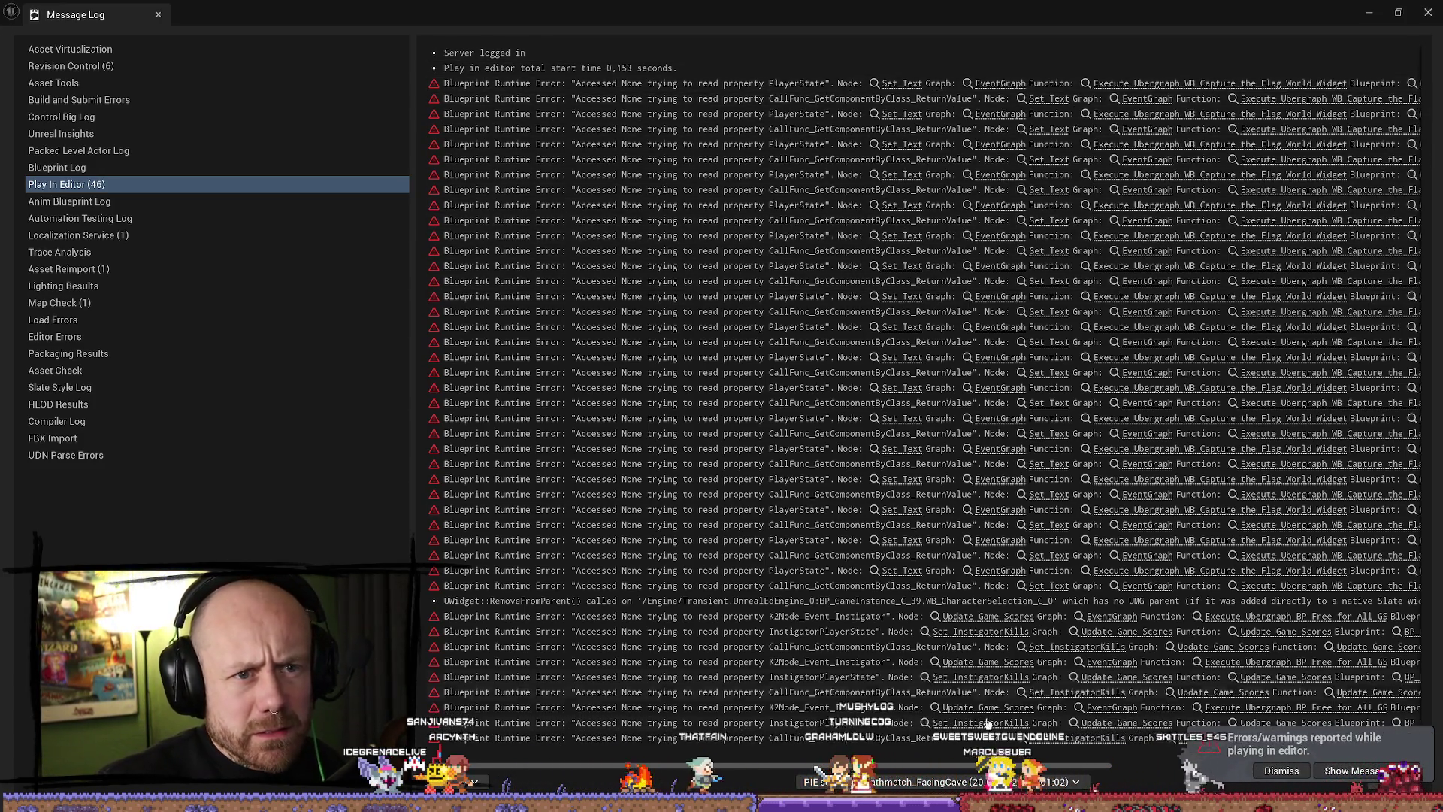
Close the Message Log and fly the camera back over the lava-ringed ruins and castle gate towers.
mouse_move(1078, 771)
left_mouse_down()
mouse_move(1120, 767)
mouse_move(1435, 7)
left_mouse_up()
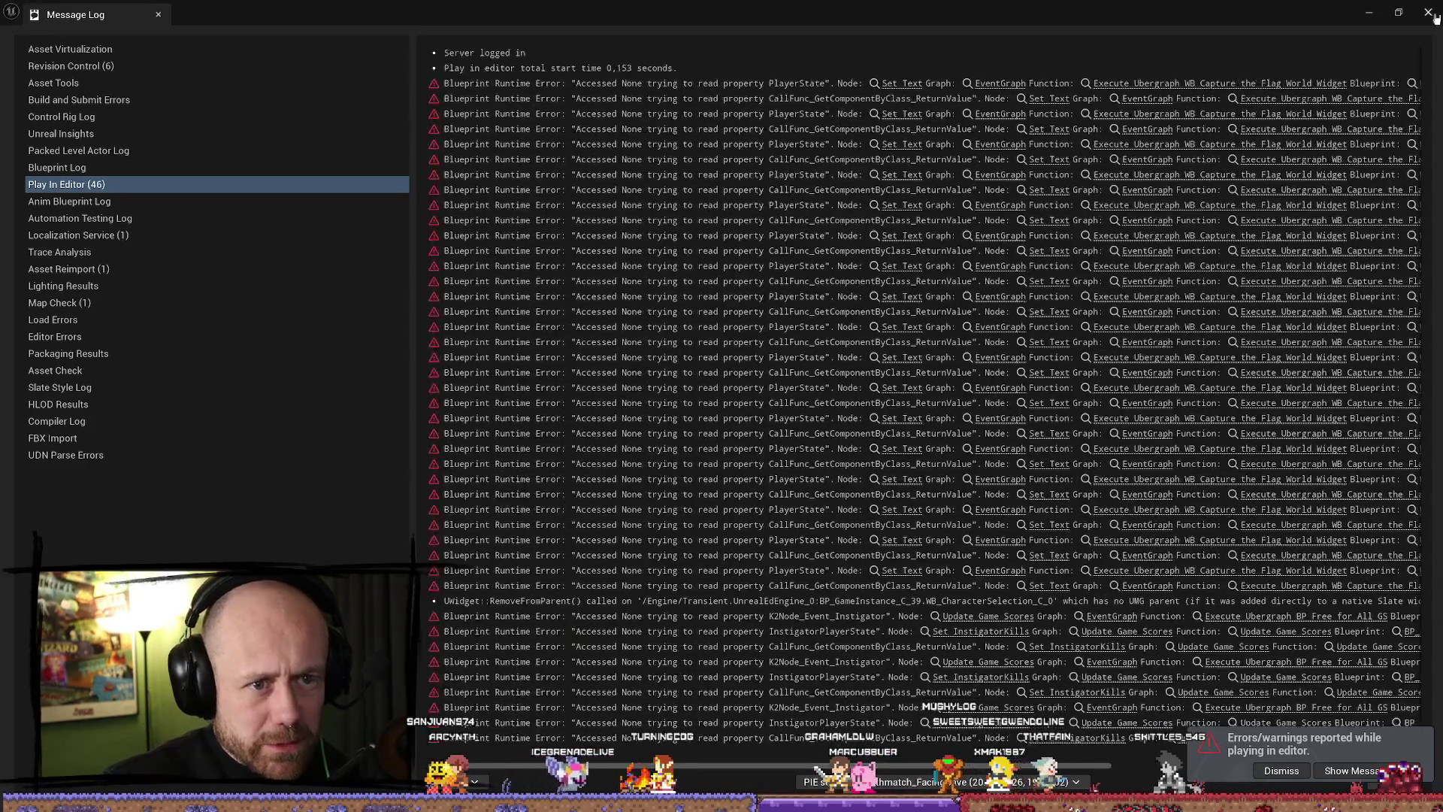
left_click(1428, 12)
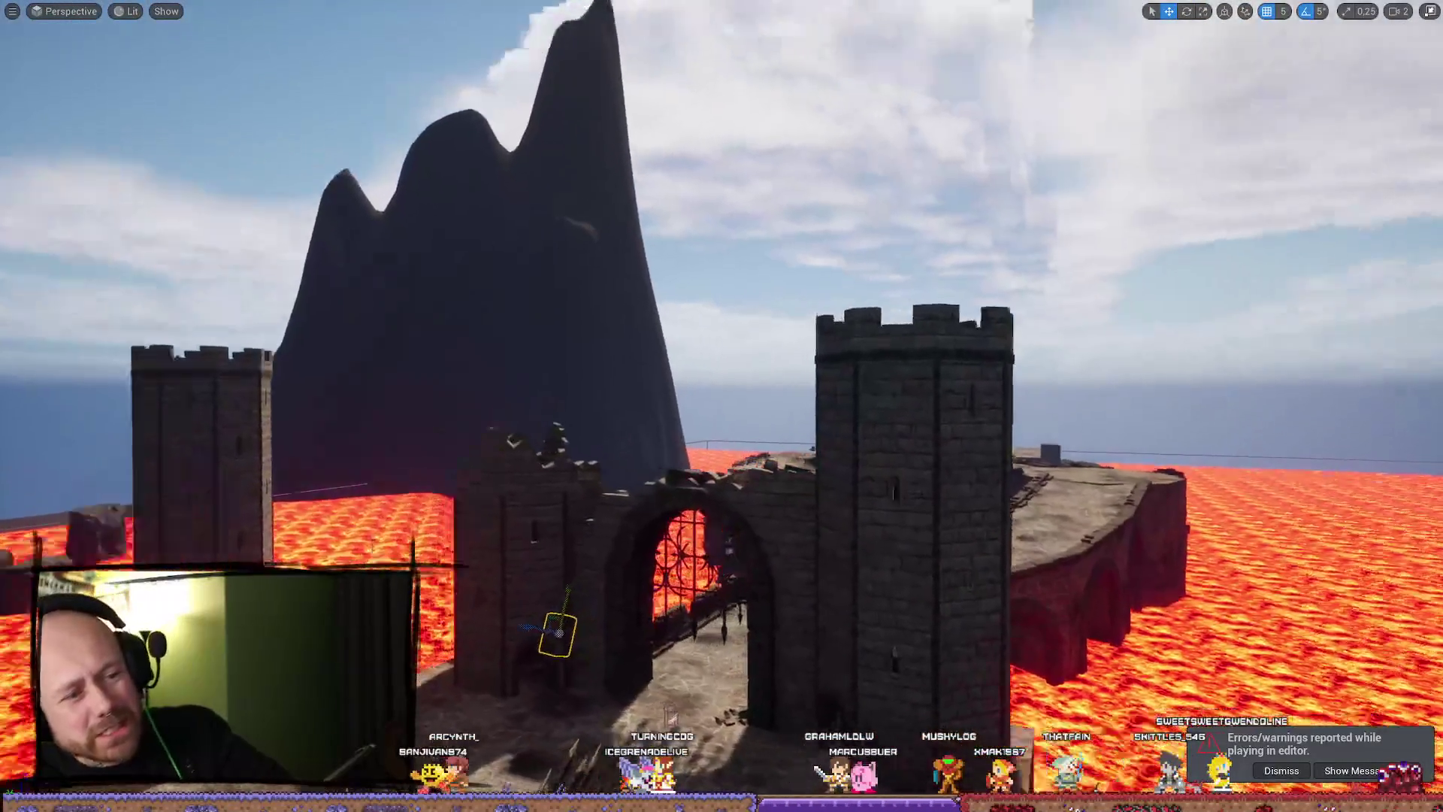
scroll(722, 406, "up", 2)
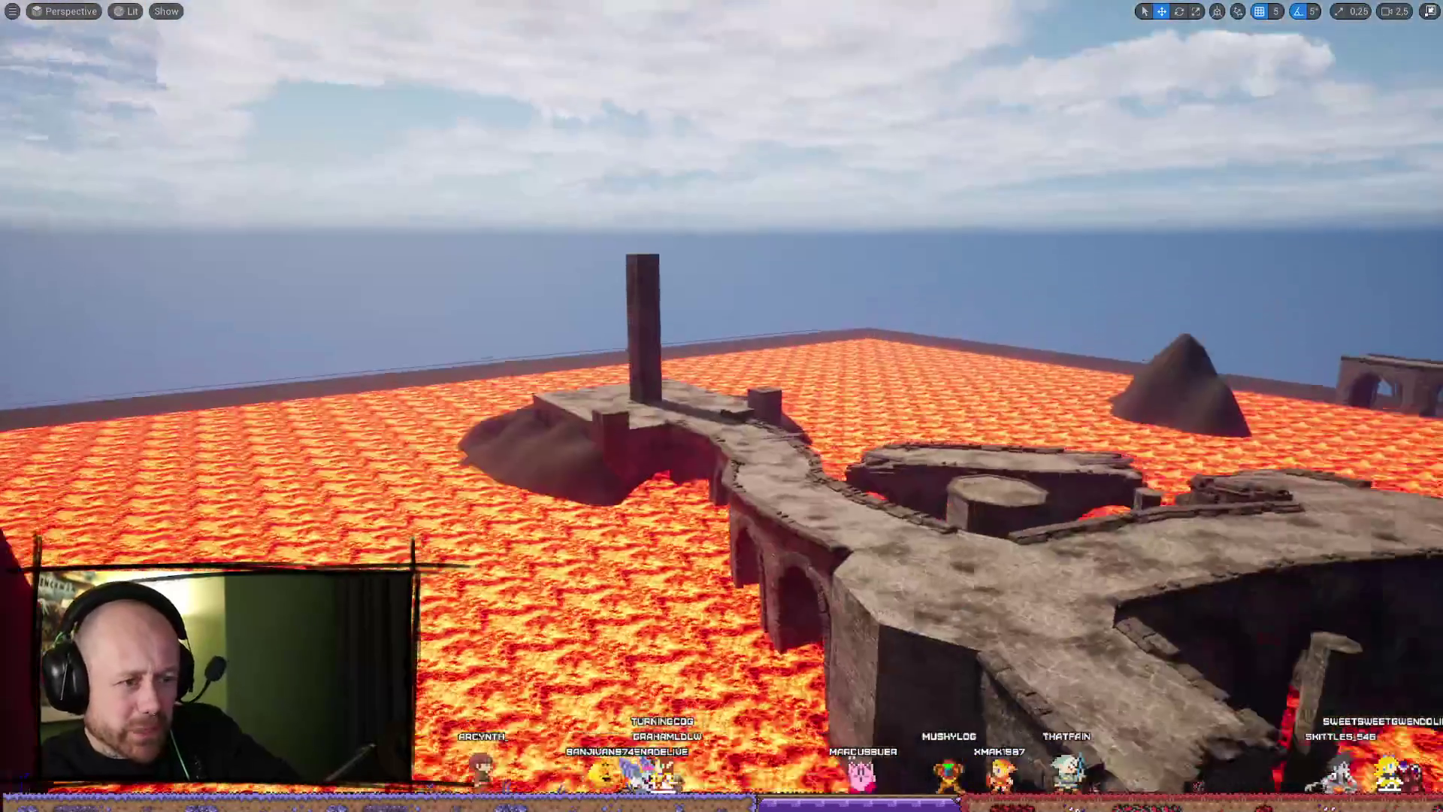
scroll(722, 406, "down", 1)
scroll(601, 380, "down", 2)
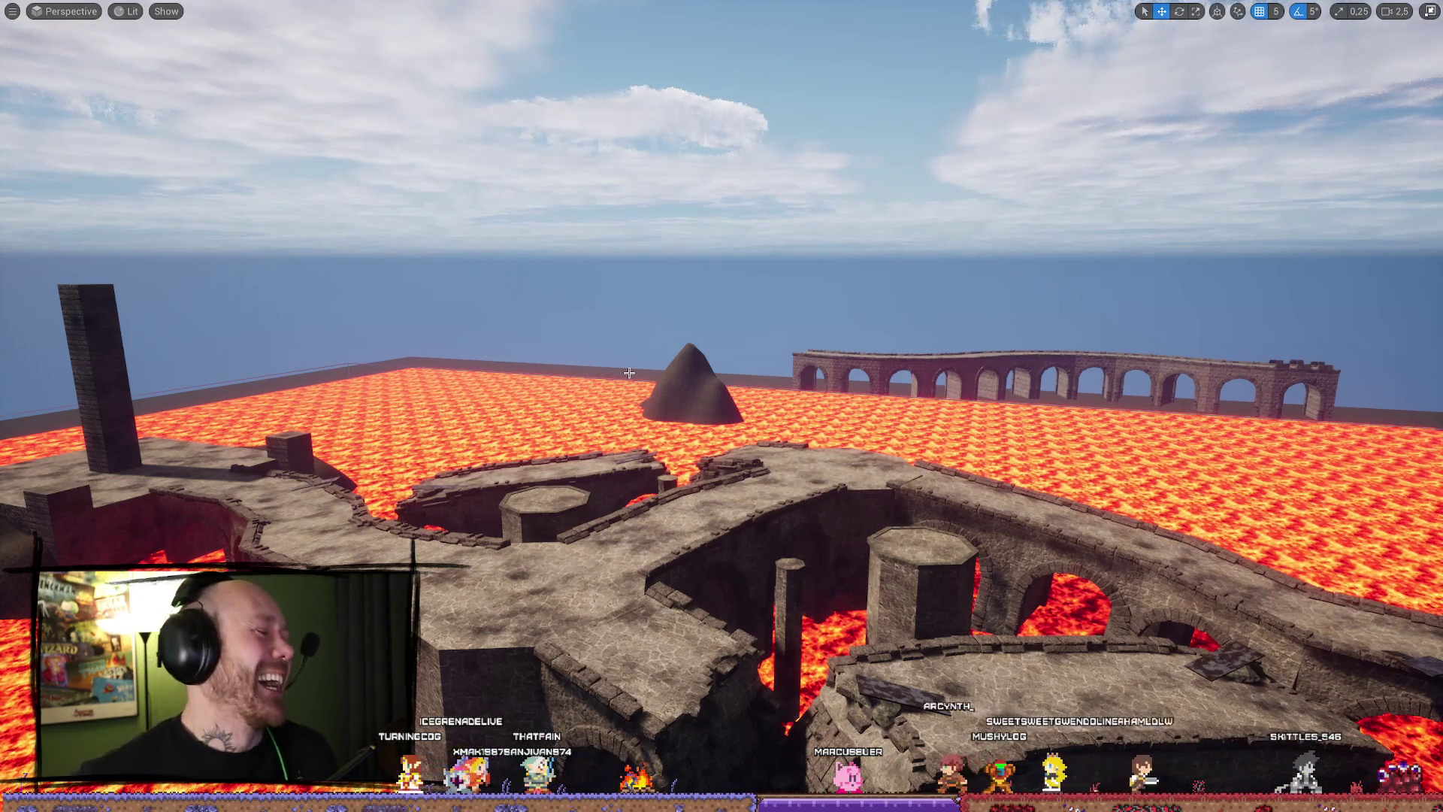
left_click_drag(641, 474, 658, 423)
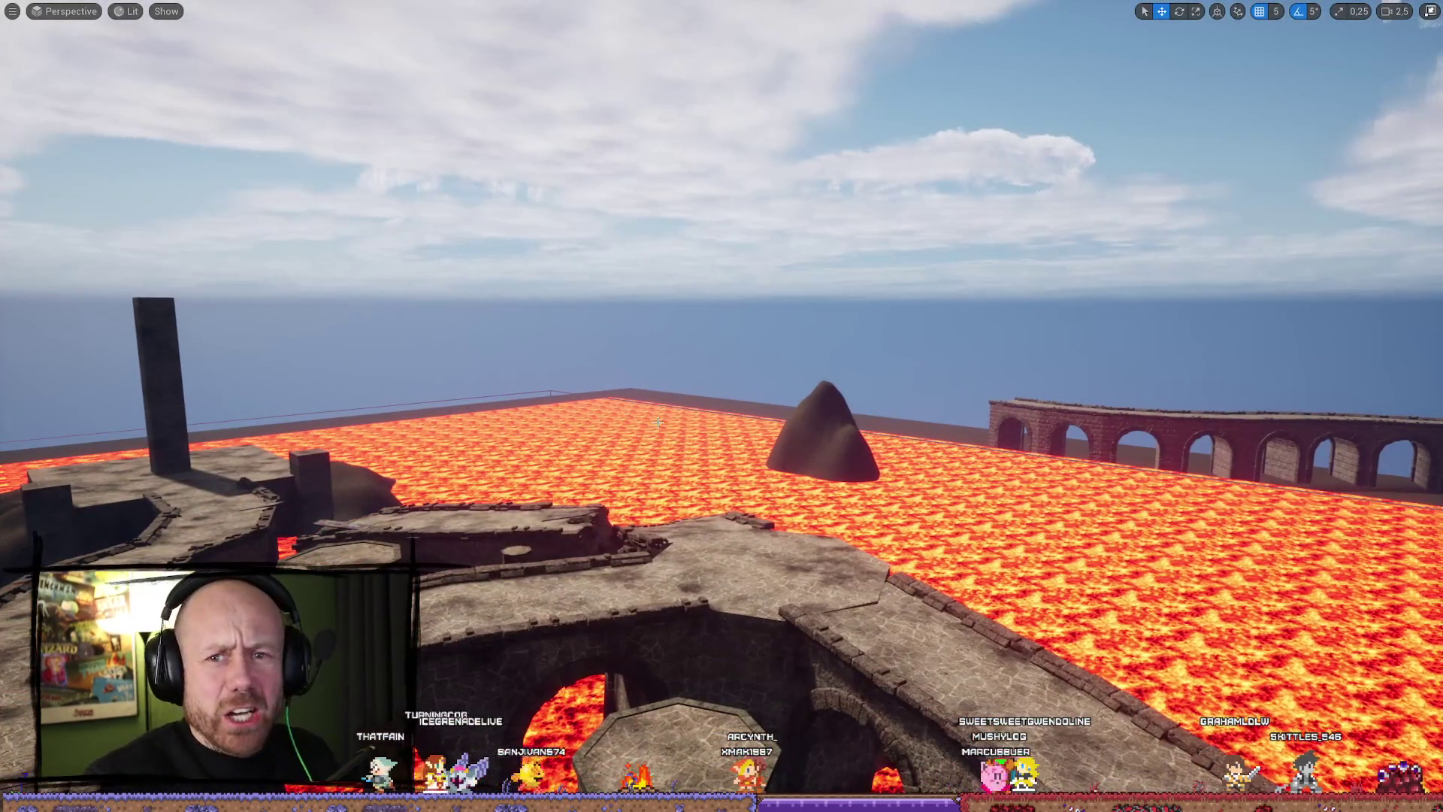
mouse_move(816, 487)
left_mouse_down()
mouse_move(816, 421)
mouse_move(816, 616)
mouse_move(816, 556)
left_mouse_up()
mouse_move(722, 406)
left_mouse_down()
mouse_move(676, 421)
mouse_move(572, 406)
mouse_move(713, 420)
mouse_move(691, 458)
mouse_move(676, 410)
mouse_move(571, 414)
left_mouse_up()
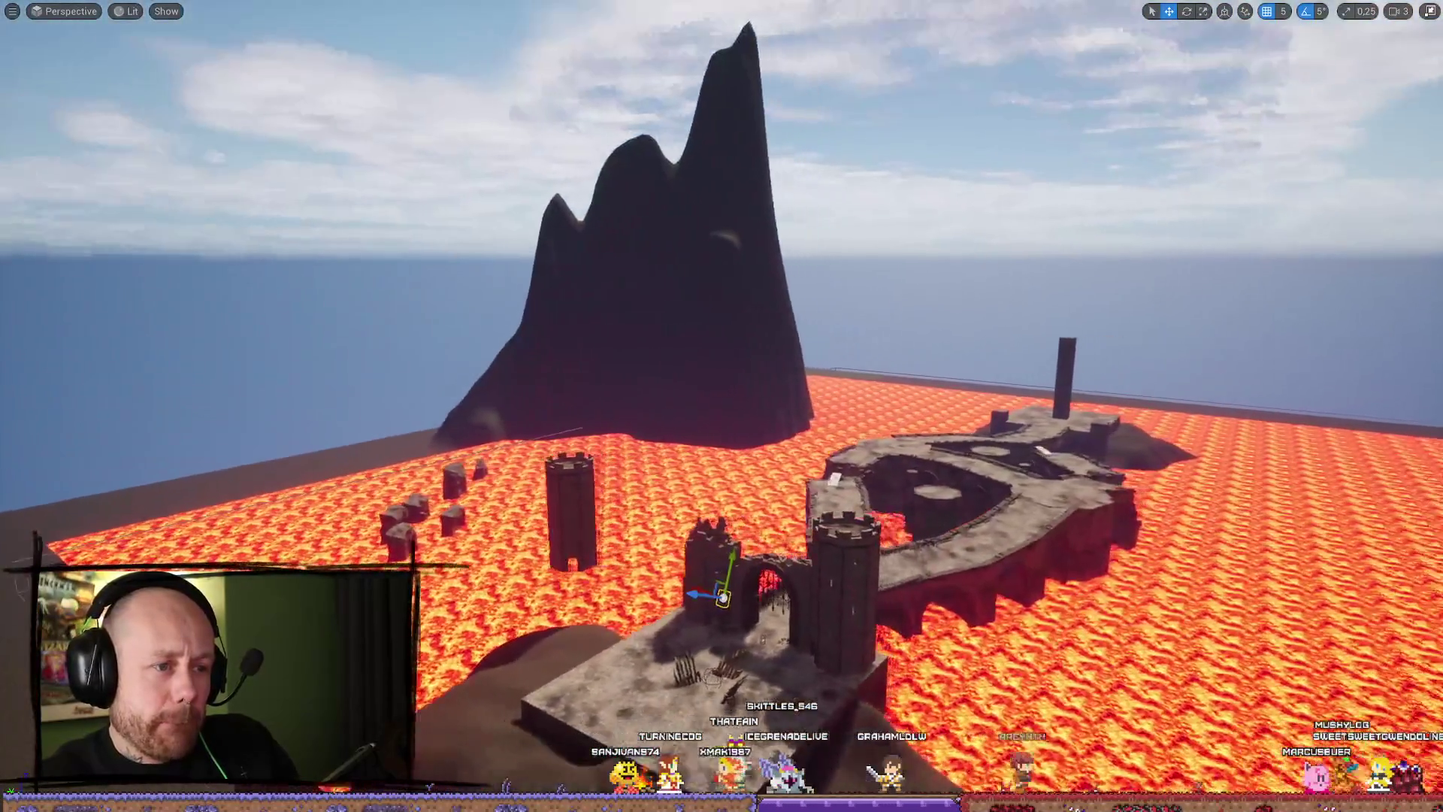
key("d")
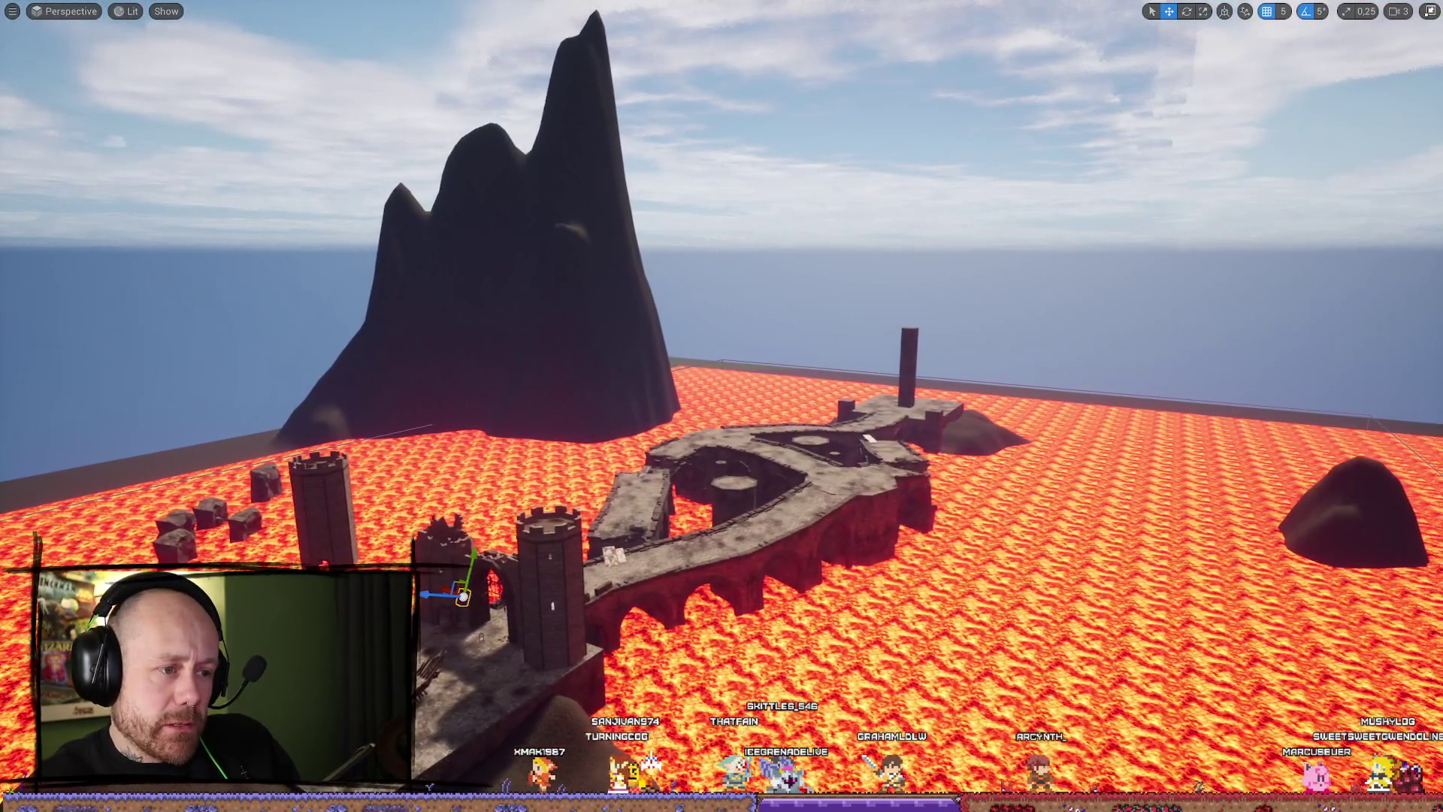
key("a")
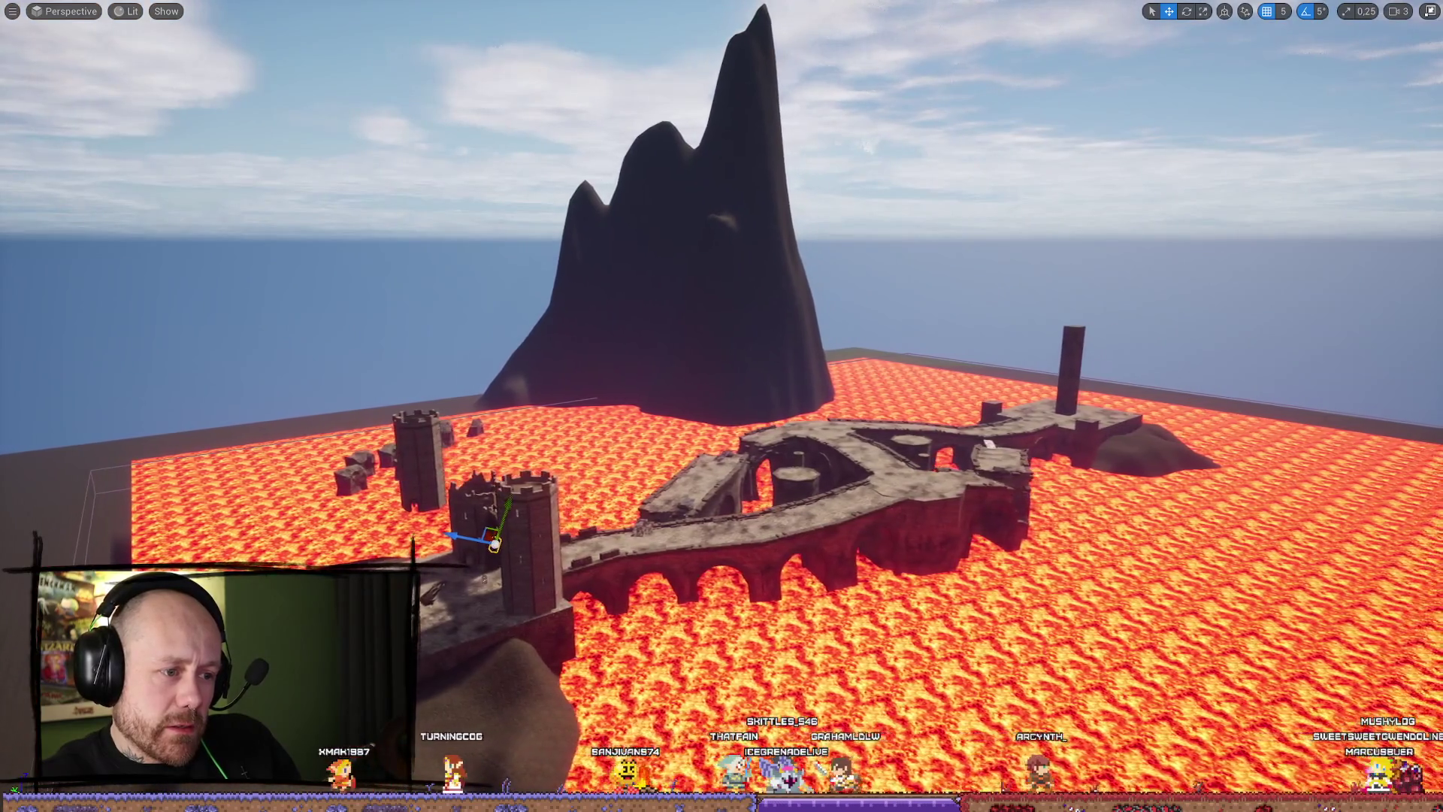
key("d")
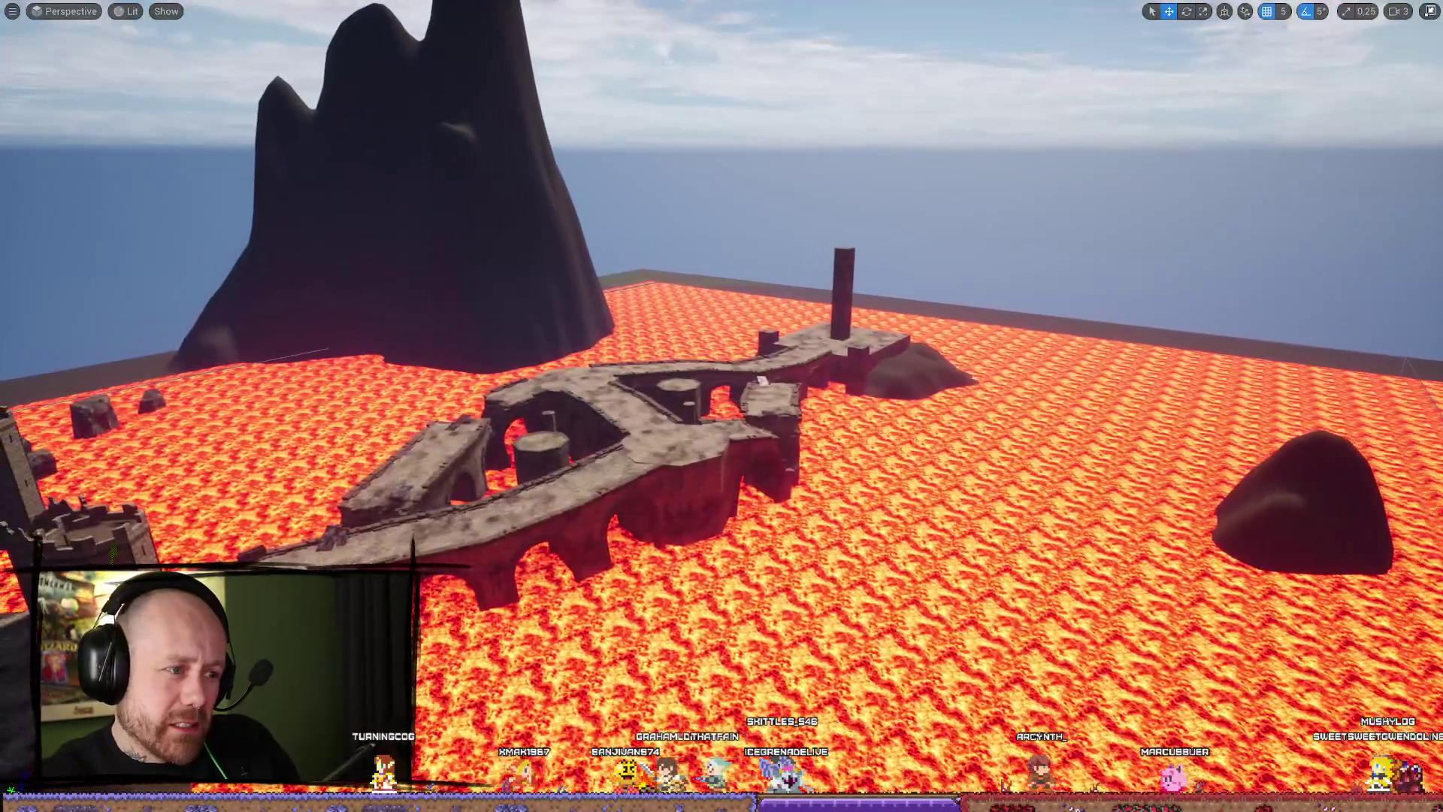
key("a")
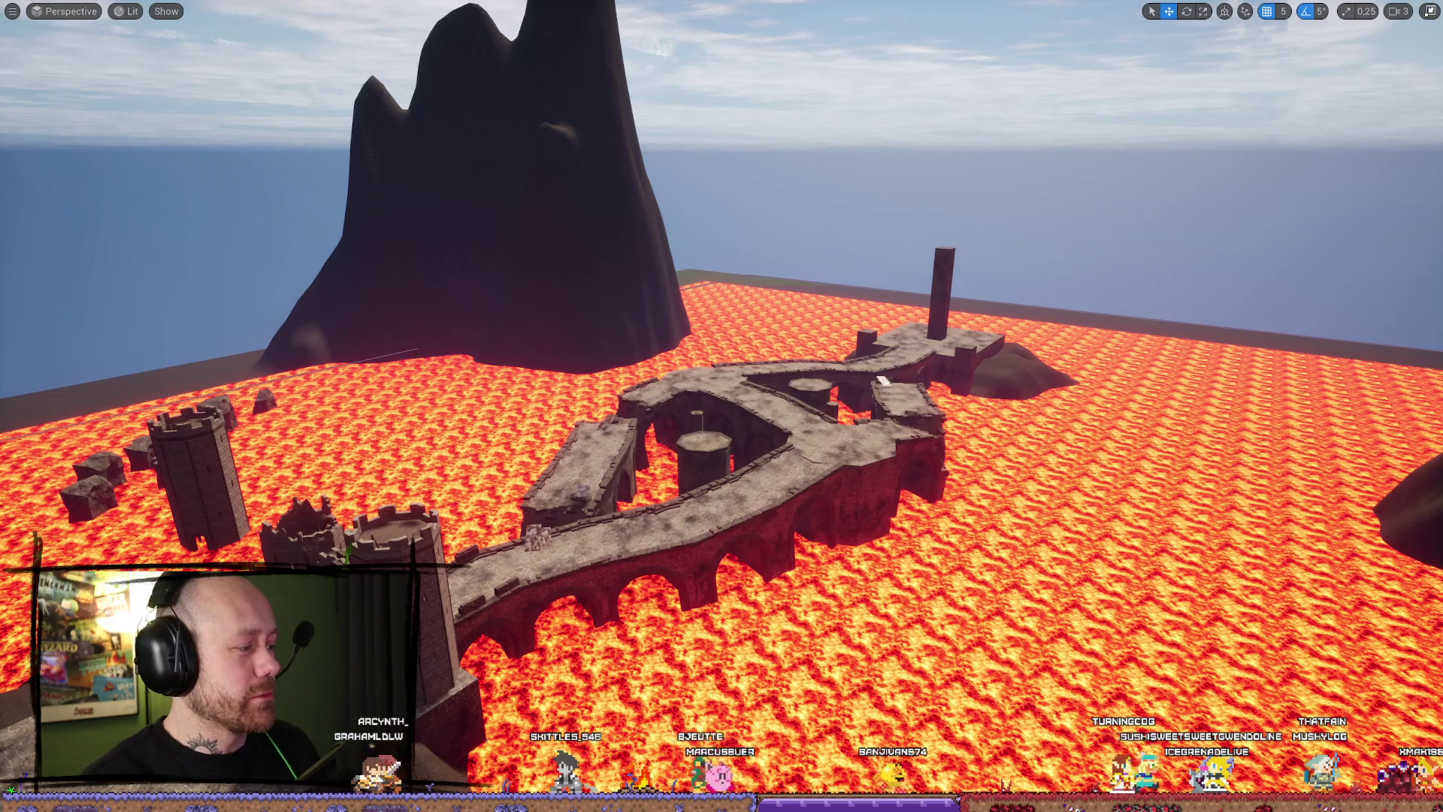
Orbit around the gatehouse and left tower from outside, then bring up the 'ruins' meshes in the Content Drawer.
left_click_drag(528, 365, 528, 366)
left_click_drag(760, 434, 764, 429)
left_click_drag(1098, 481, 1099, 480)
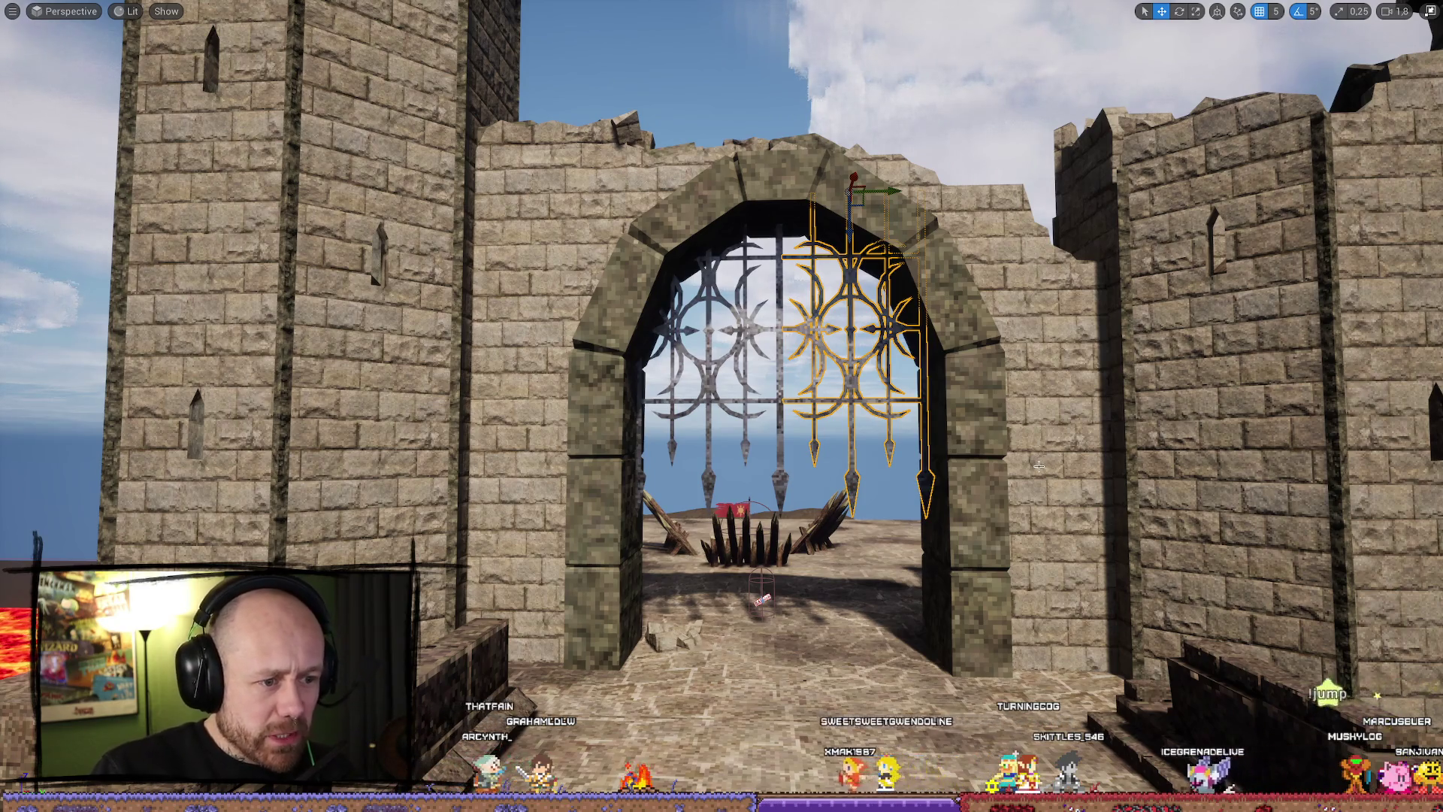
mouse_move(1044, 457)
left_mouse_down()
mouse_move(1018, 518)
mouse_move(1010, 503)
mouse_move(1006, 586)
mouse_move(976, 571)
mouse_move(977, 526)
left_mouse_up()
left_click(1135, 623)
scroll(721, 405, "down", 10)
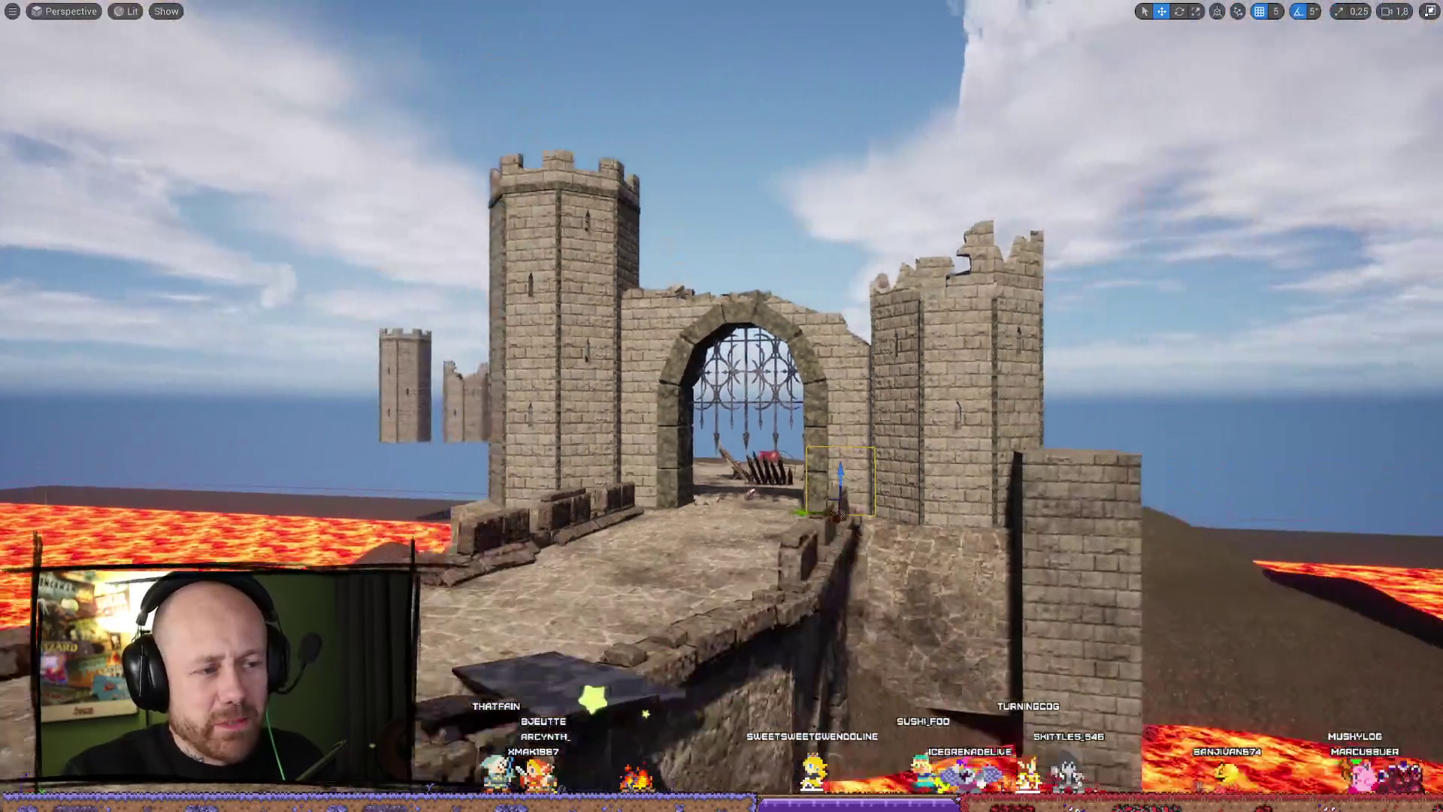
mouse_move(722, 406)
left_mouse_down()
mouse_move(706, 451)
mouse_move(736, 391)
mouse_move(797, 421)
mouse_move(718, 374)
mouse_move(706, 391)
mouse_move(721, 421)
mouse_move(721, 376)
mouse_move(751, 390)
mouse_move(728, 357)
mouse_move(721, 383)
mouse_move(721, 315)
left_mouse_up()
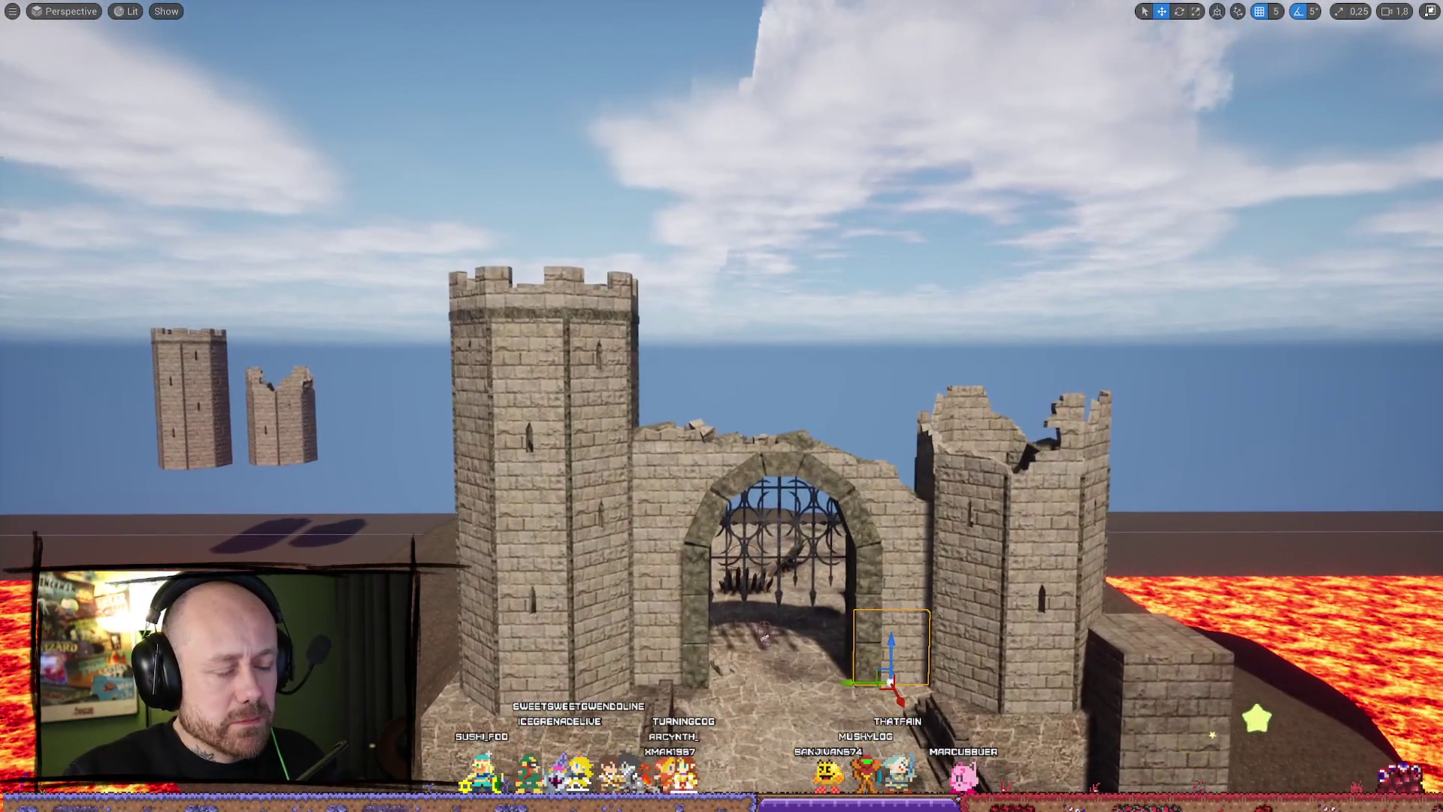
mouse_move(721, 406)
left_mouse_down()
mouse_move(721, 360)
mouse_move(721, 474)
mouse_move(722, 368)
left_mouse_up()
key("ctrl+space")
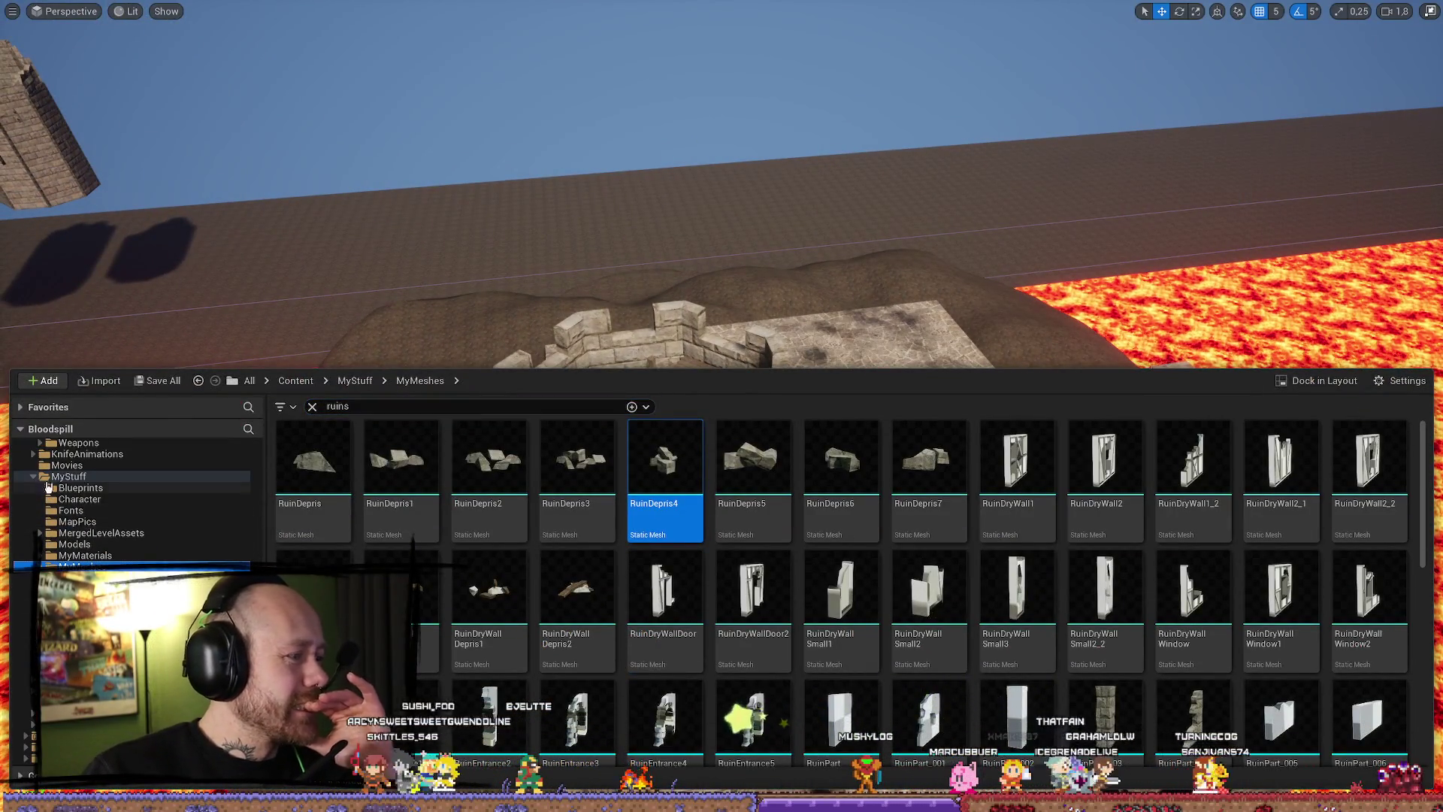
Browse from the MyStuff folder into the FantasyBundle folder.
left_click(47, 479)
scroll(47, 487, "up", 5)
left_click(54, 499)
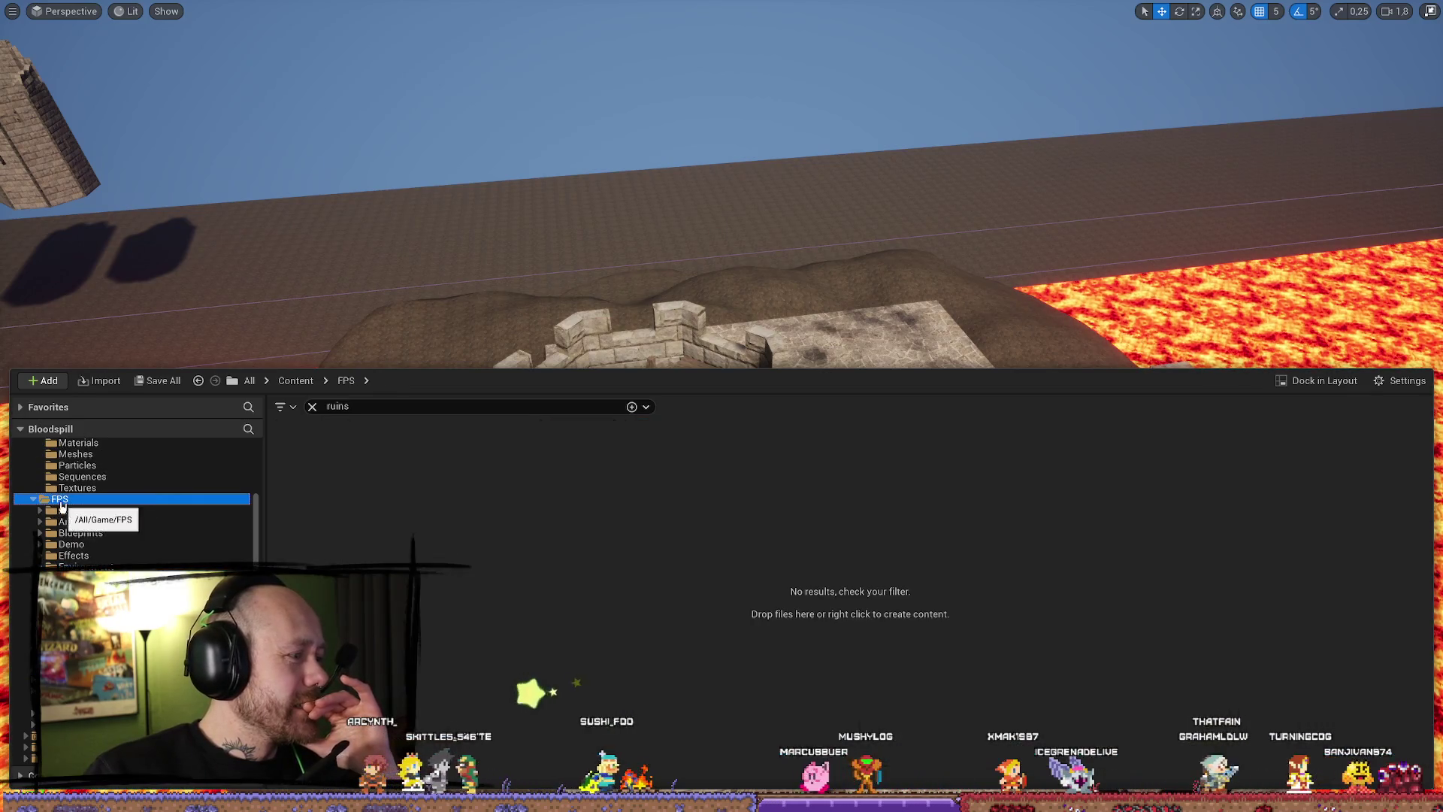
scroll(113, 488, "up", 3)
left_click(83, 480)
Search all Content for 'flag' and scroll through the matching assets.
key("ctrl+f")
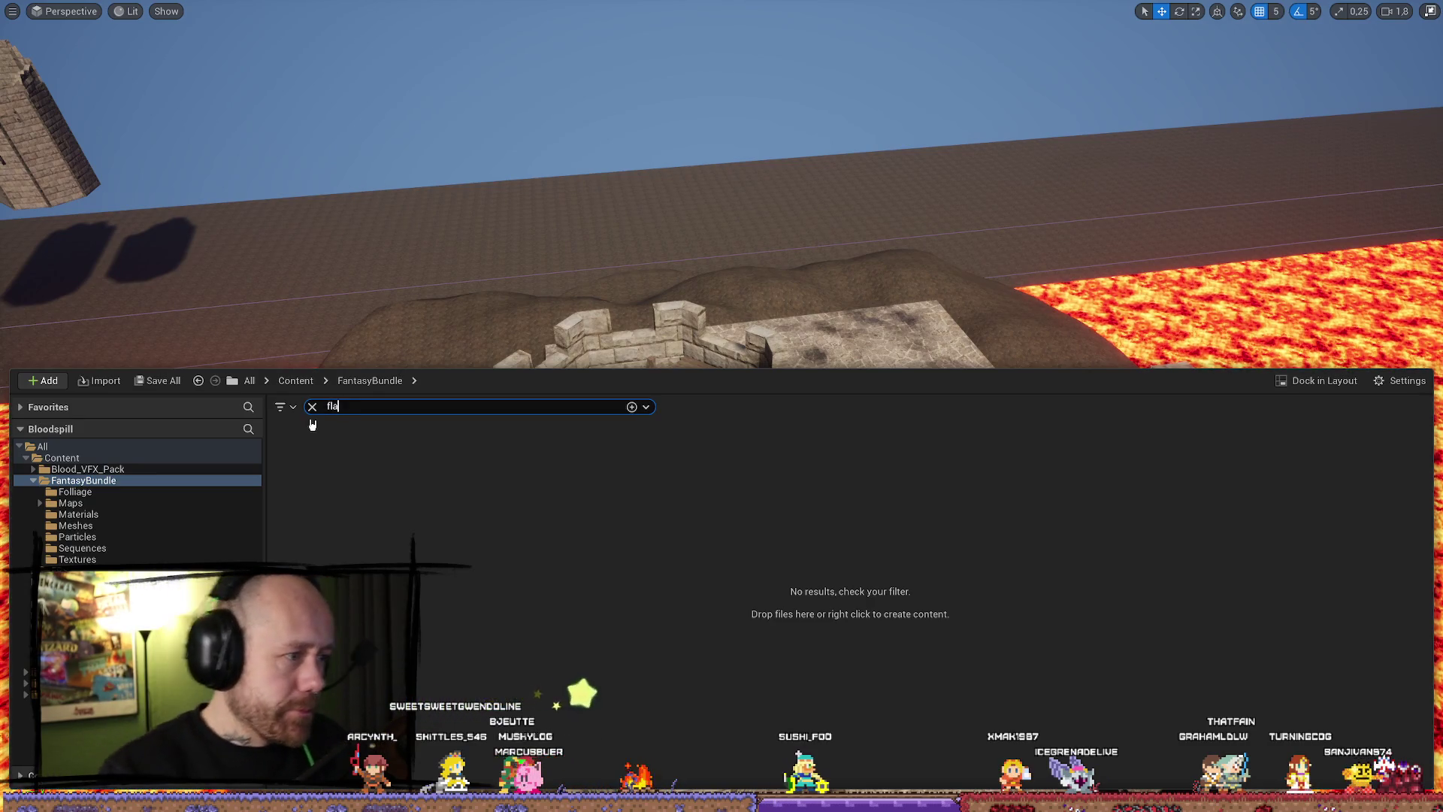
type("g")
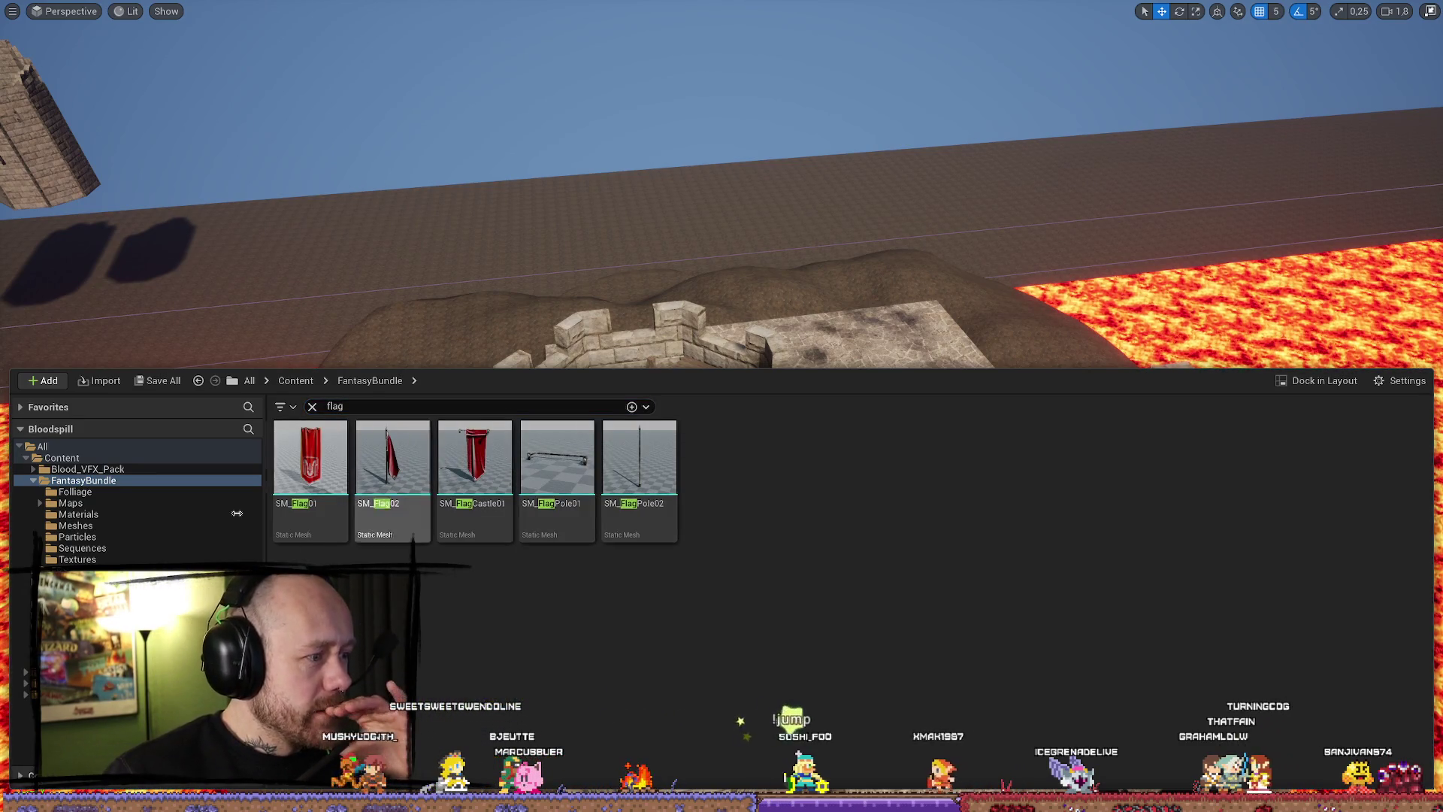
left_click(61, 457)
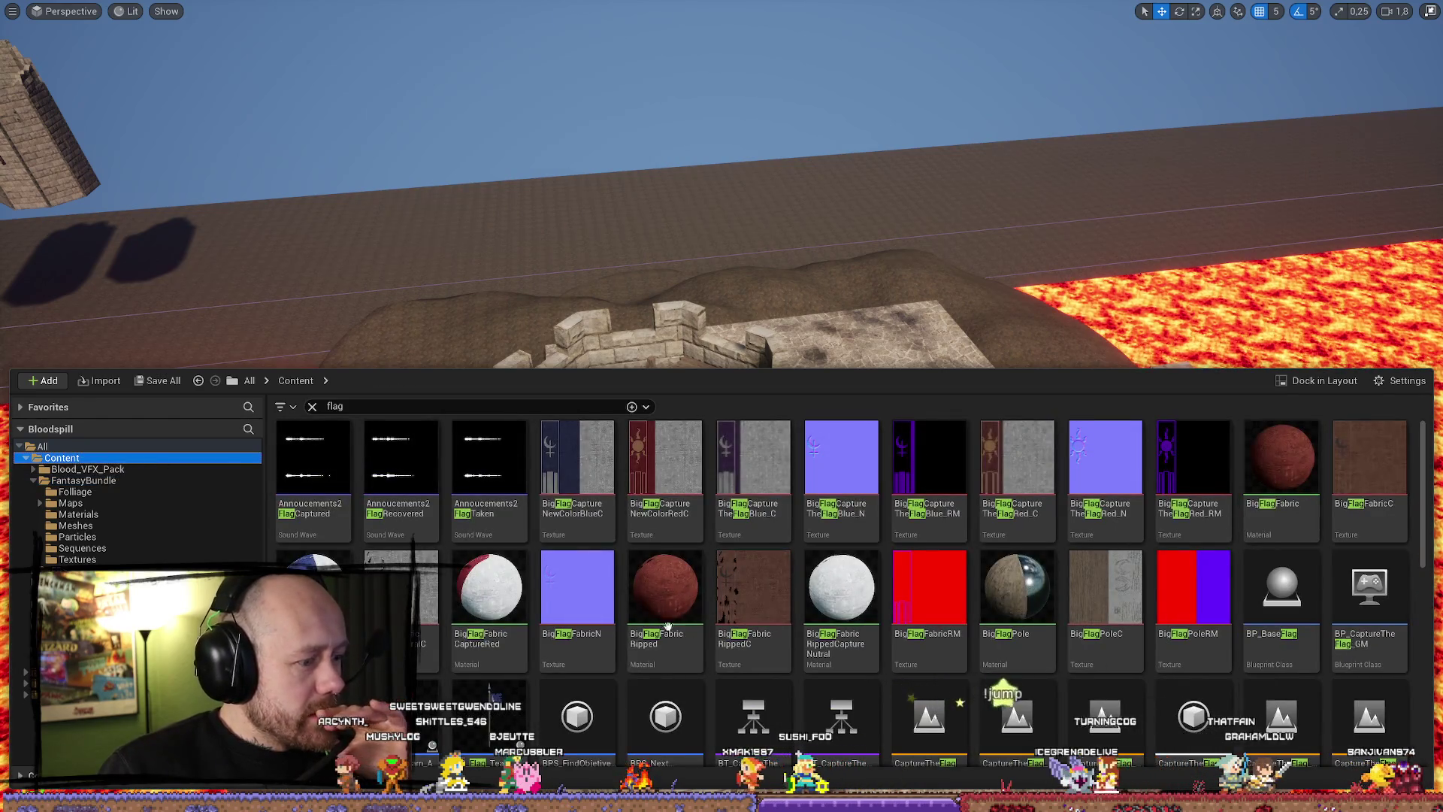
scroll(636, 644, "down", 10)
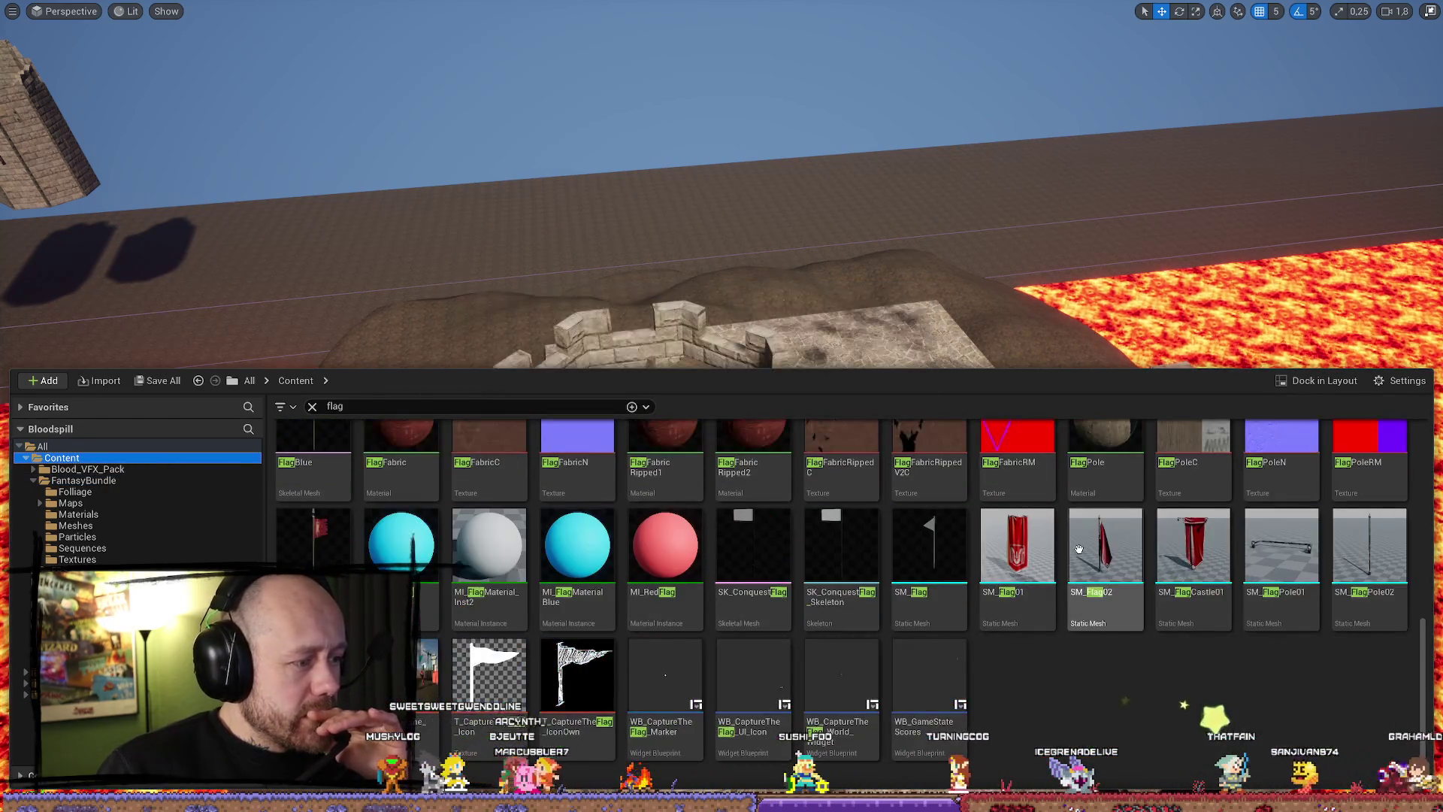
scroll(1262, 589, "up", 3)
scroll(1263, 589, "up", 4)
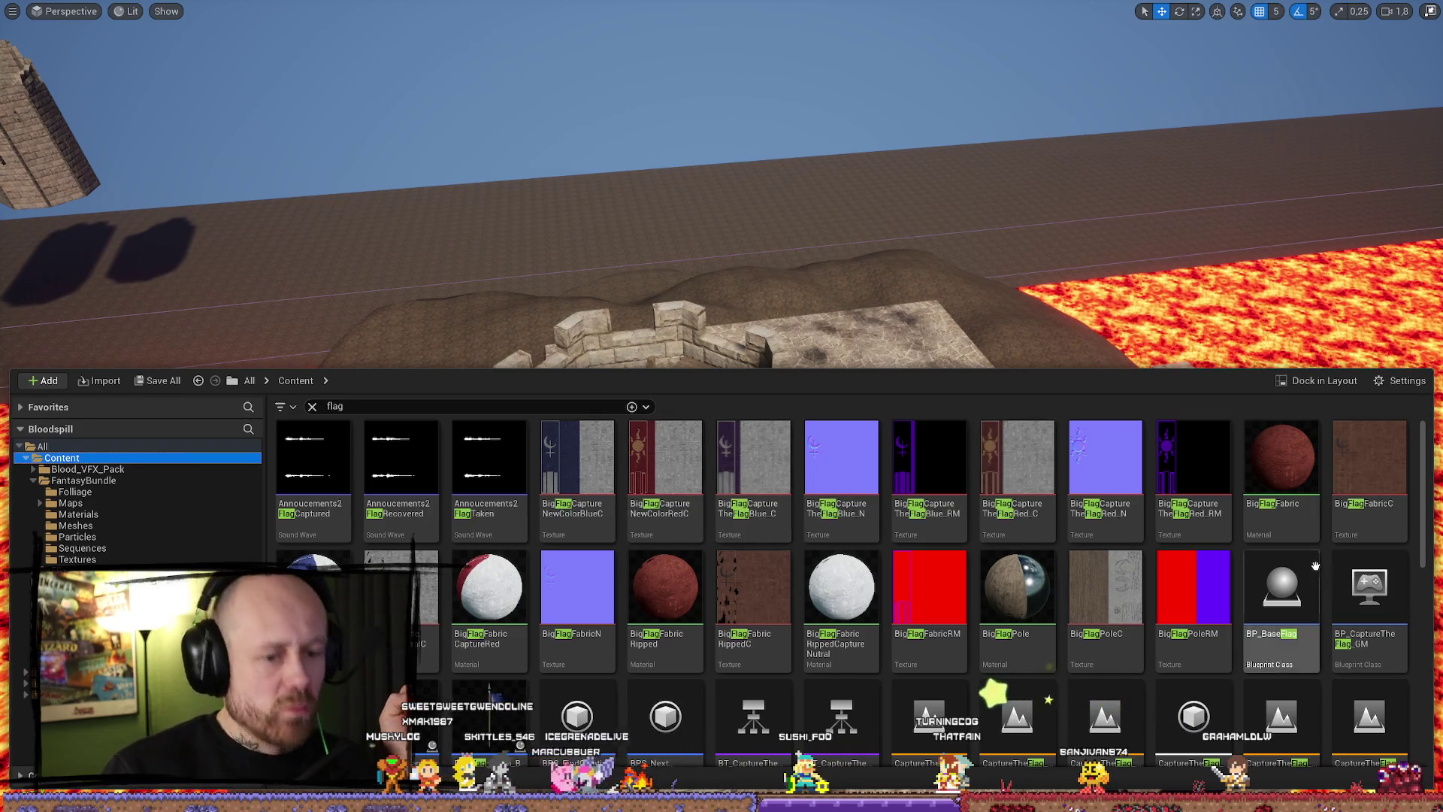
scroll(1315, 565, "down", 4)
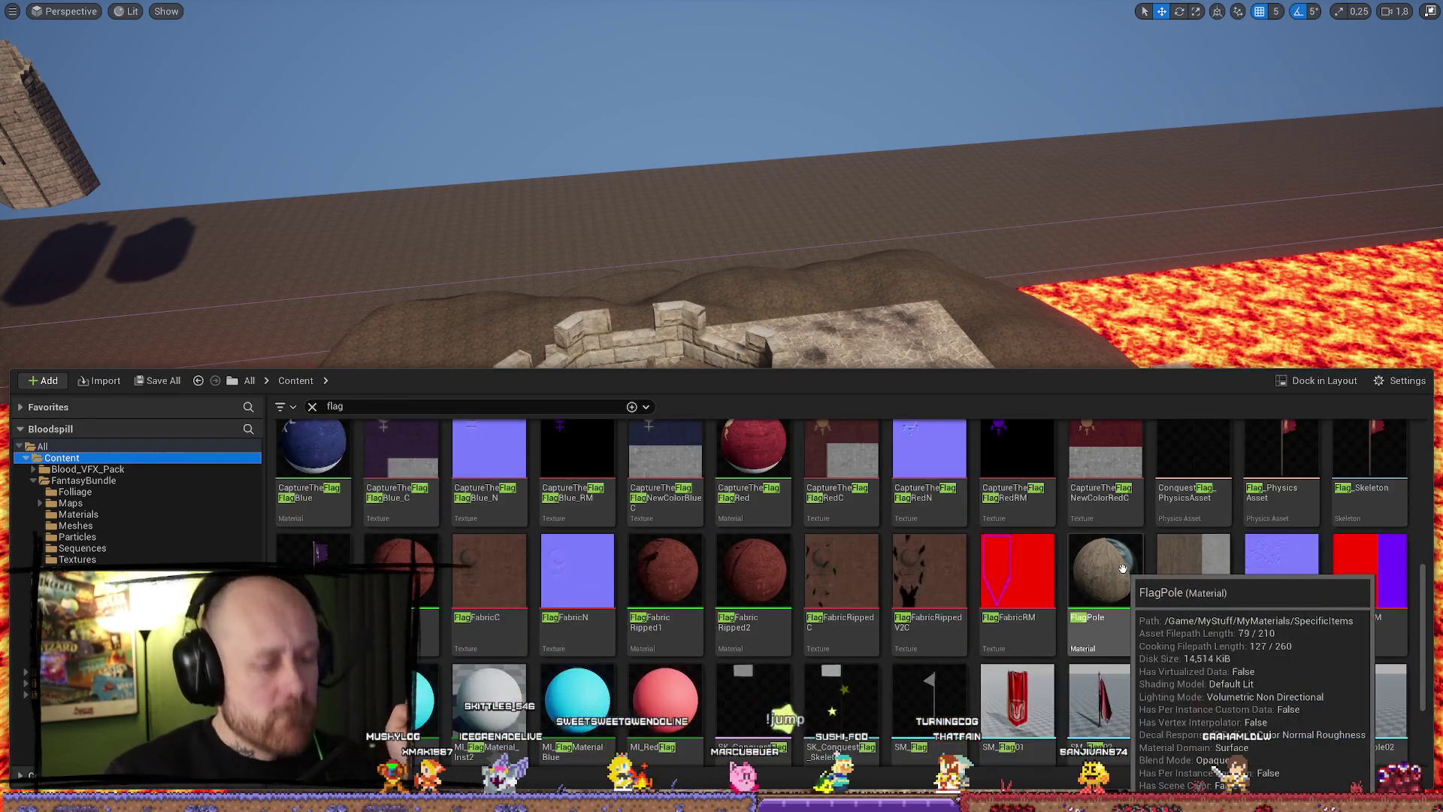
scroll(1112, 541, "down", 2)
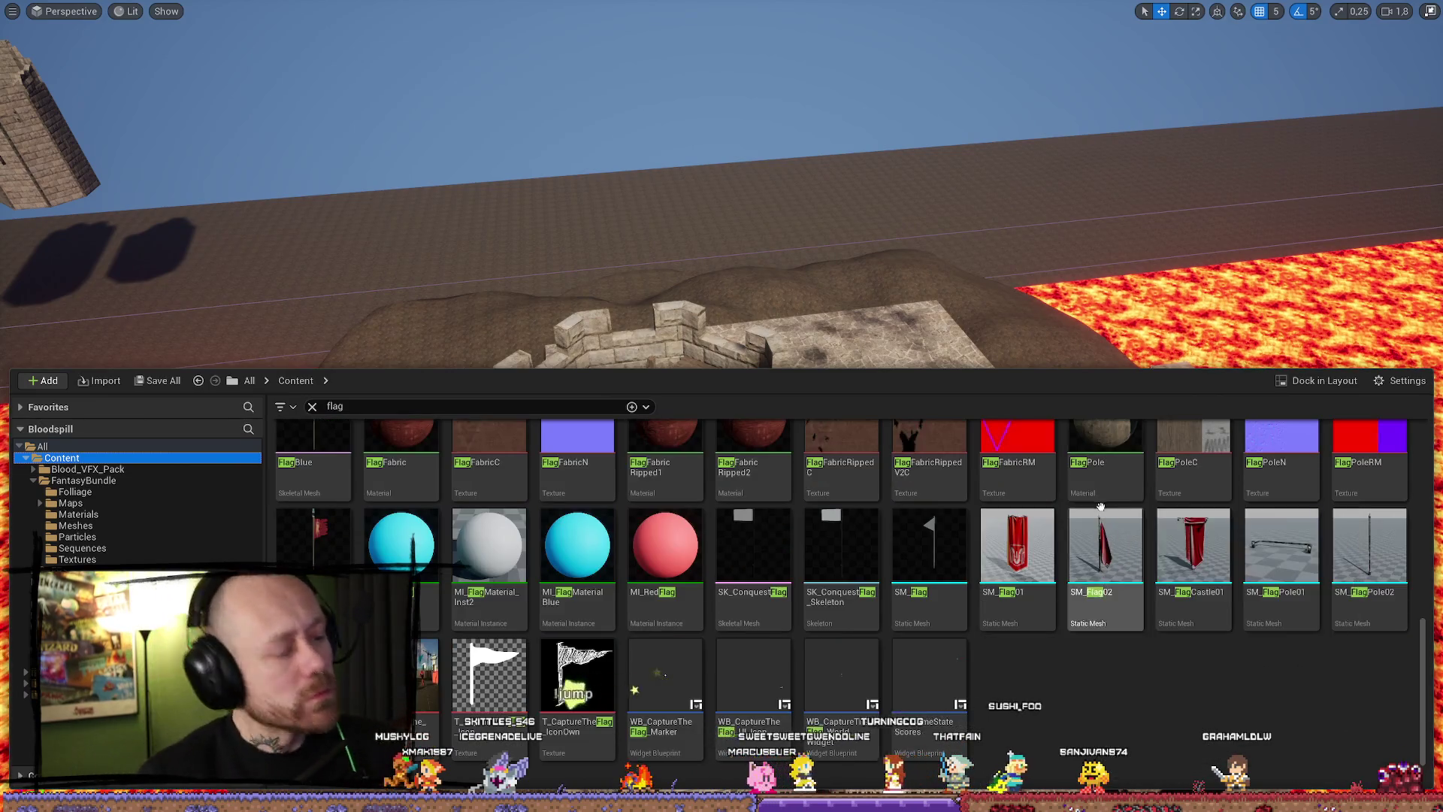
scroll(1112, 508, "up", 6)
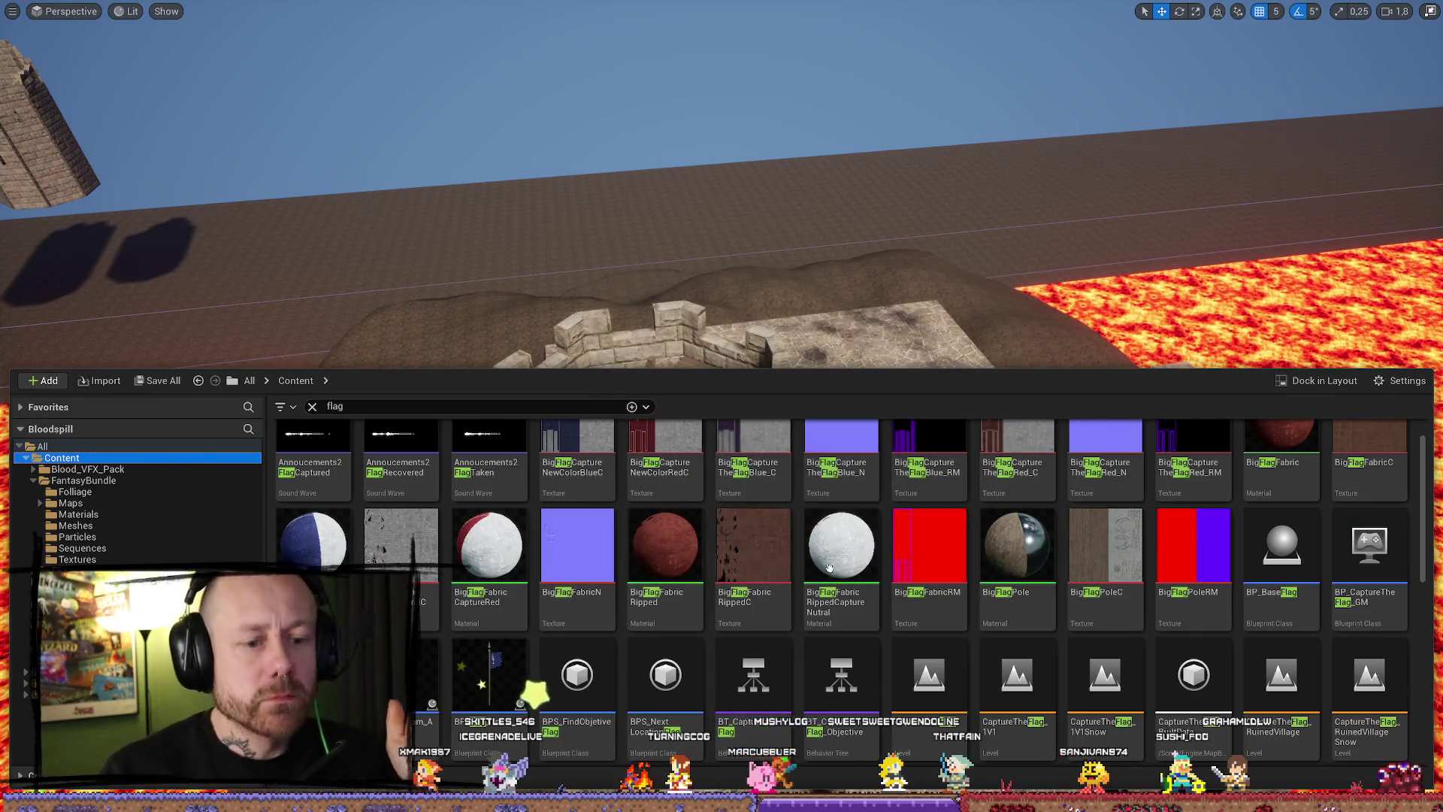
scroll(807, 594, "up", 1)
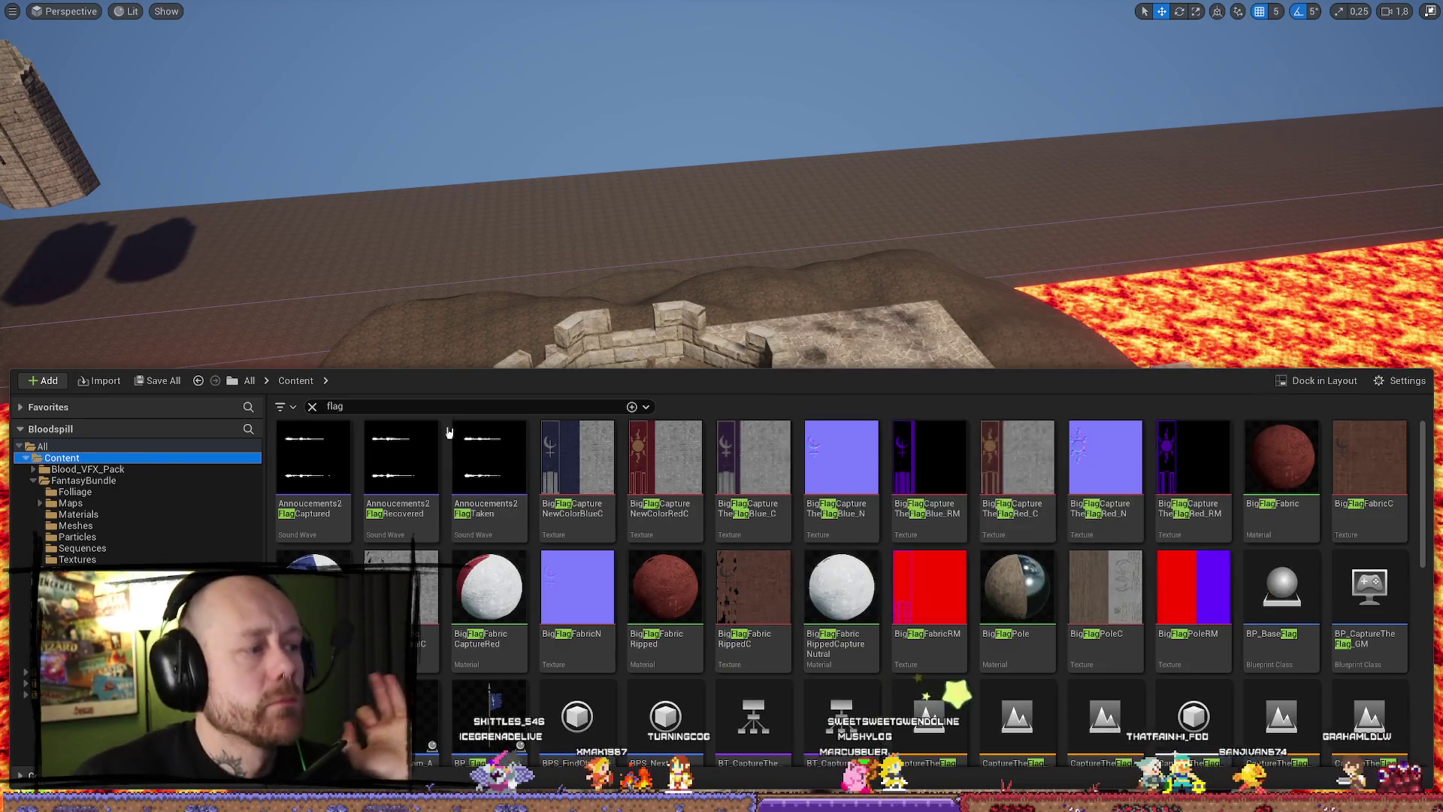
Search 'captu' and open the BP_ConquestCapturePoint blueprint for editing.
left_click(429, 406)
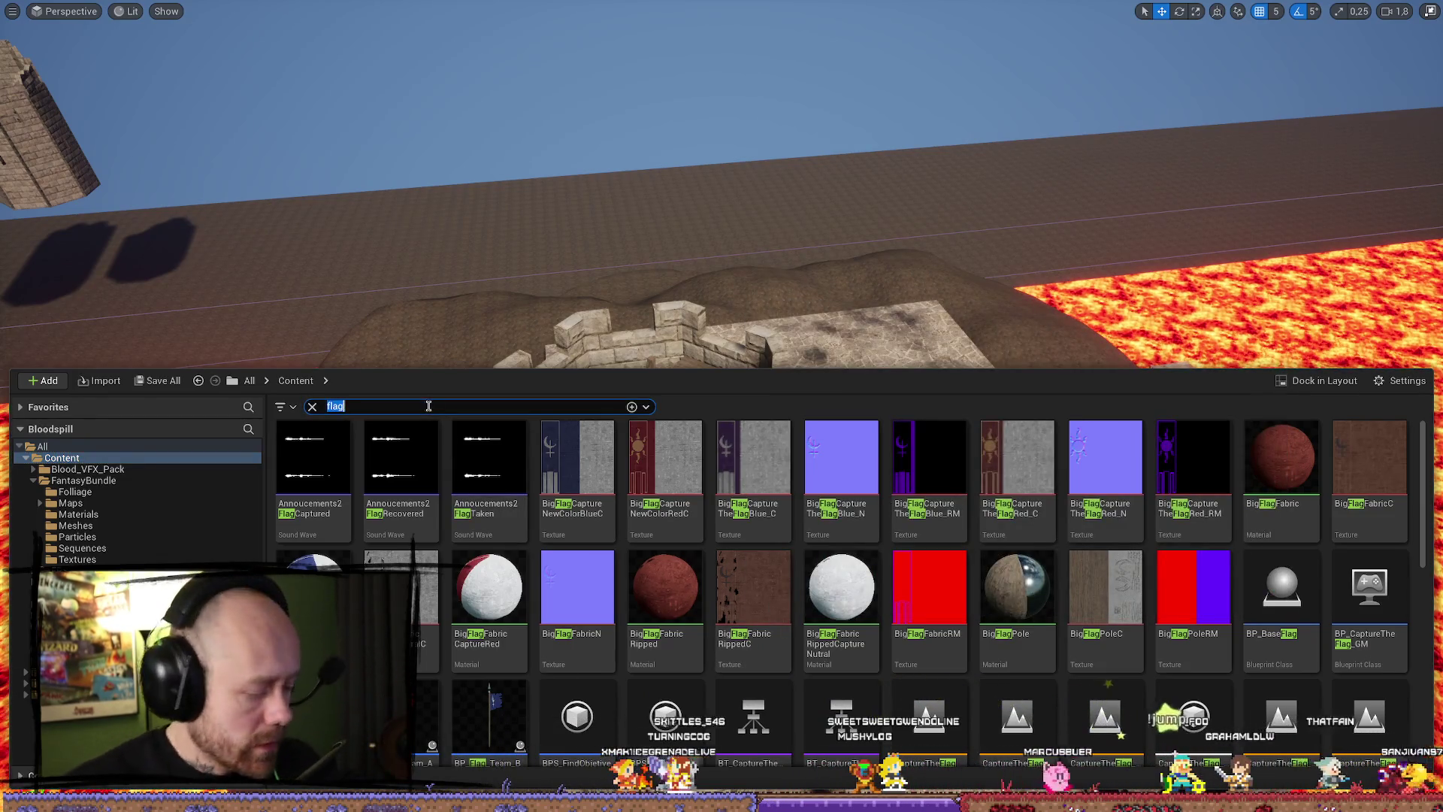
type("caput")
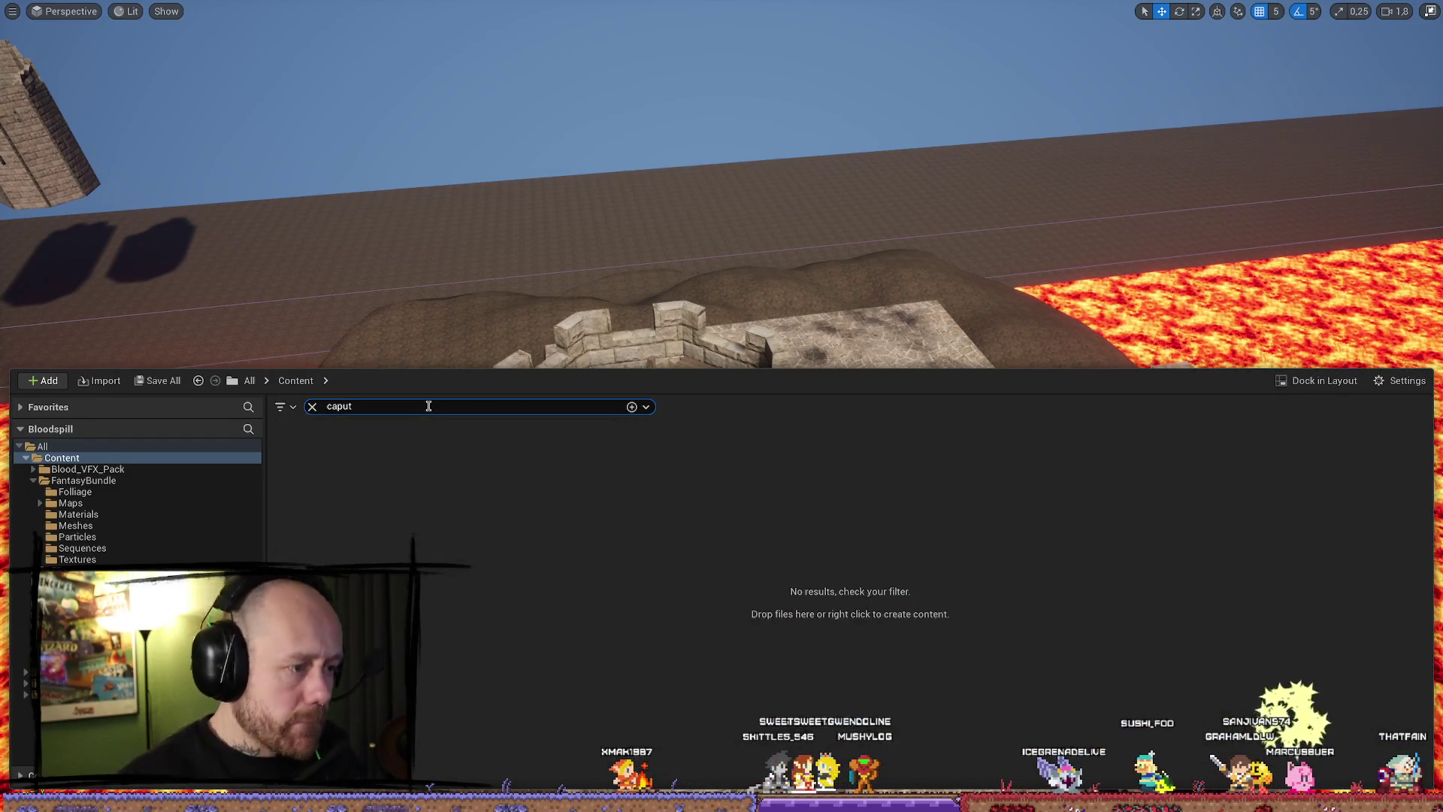
key("BackSpace")
key("BackSpace")
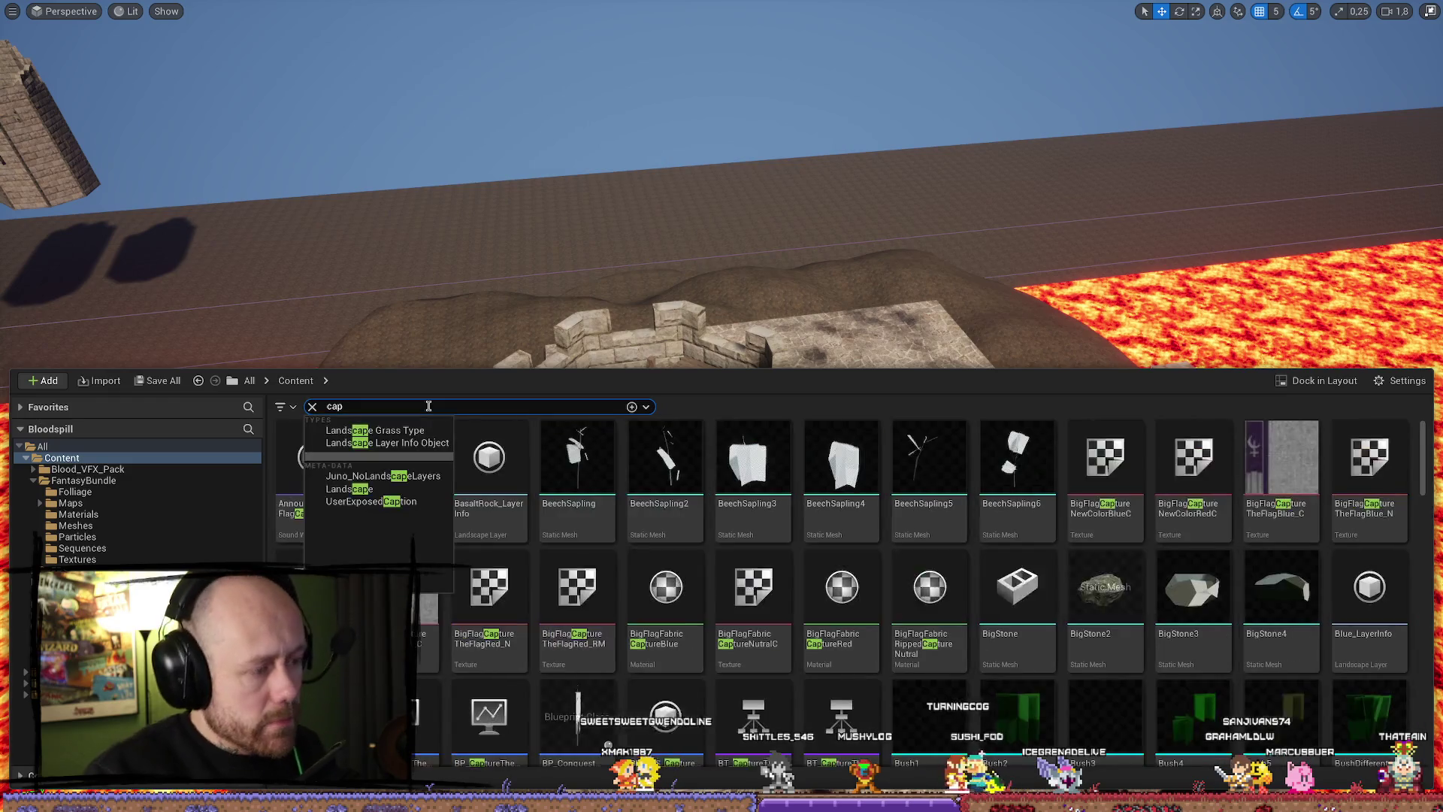
type("tu")
left_click(607, 598)
double_click(591, 588)
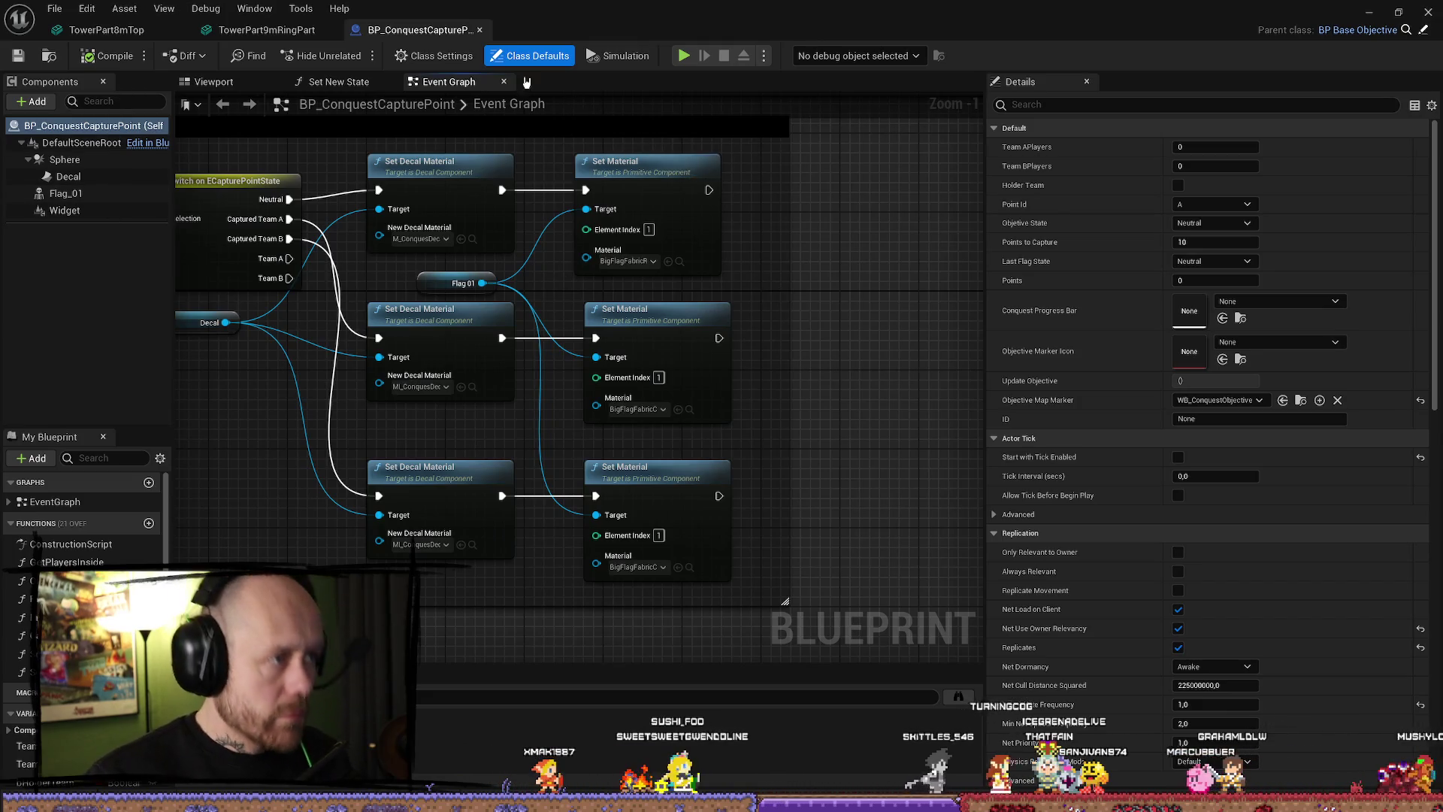
In the Viewport, select Flag_01 and browse to its Standard skeletal mesh in MyMeshes/Camp.
left_click(1406, 30)
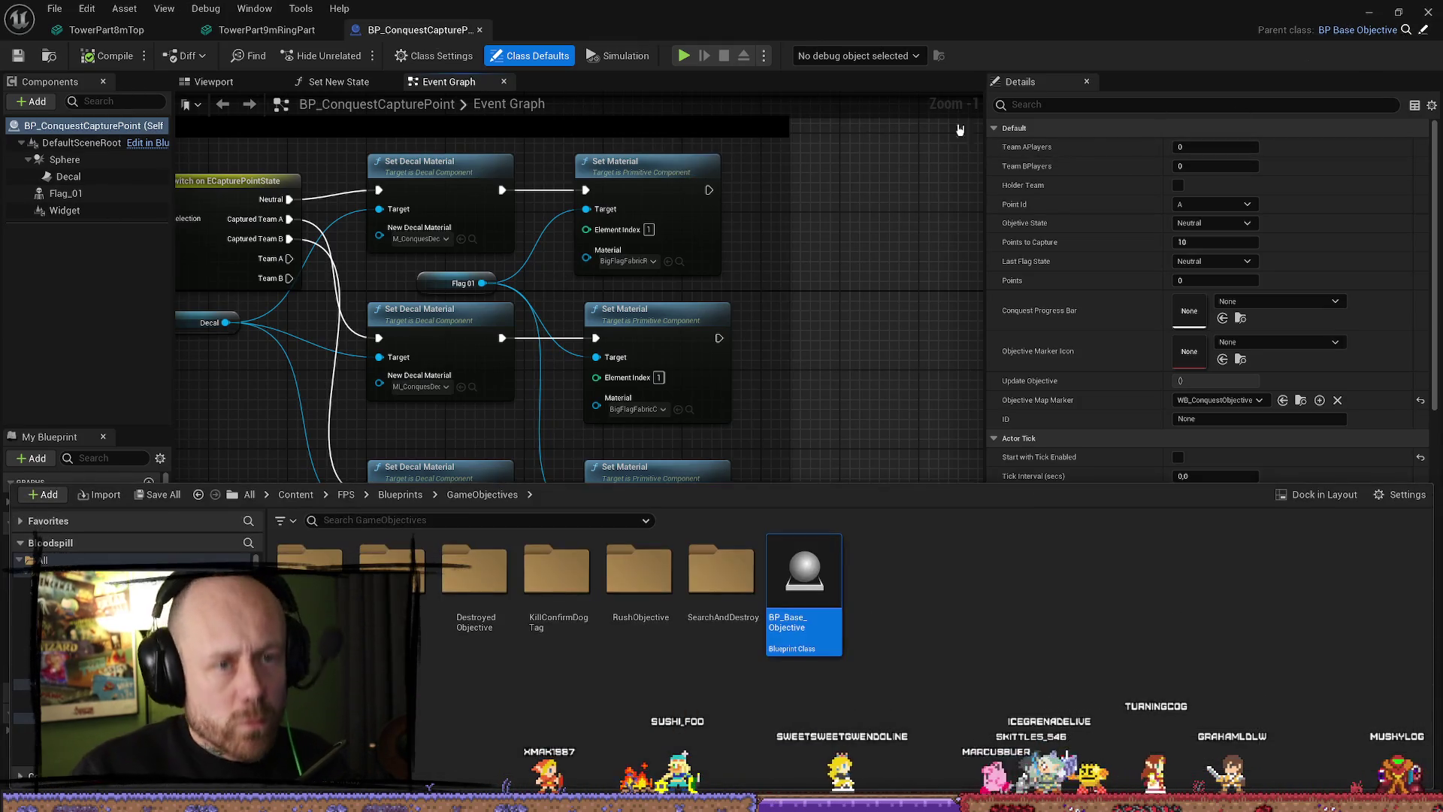
left_click(71, 160)
left_click(212, 81)
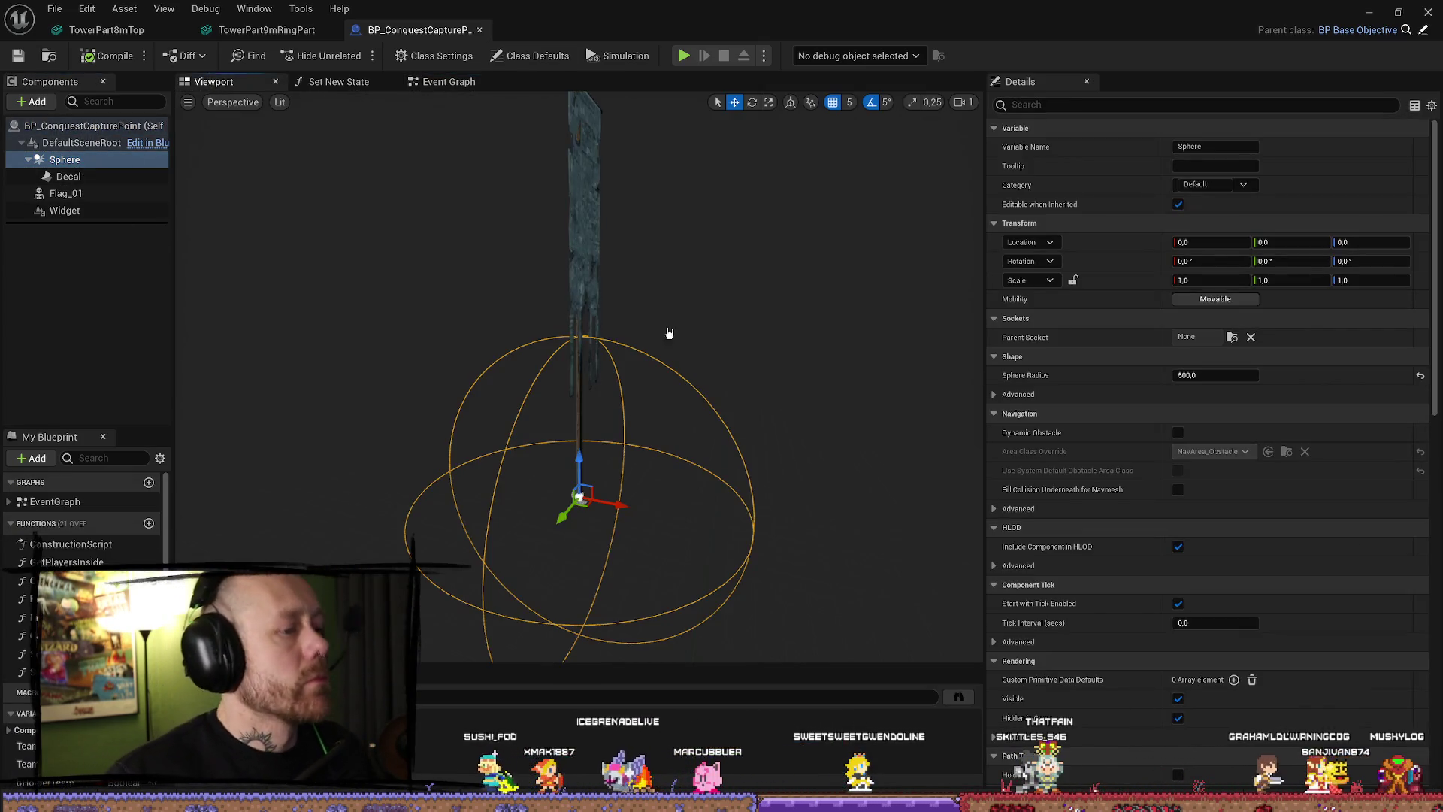
left_click(577, 218)
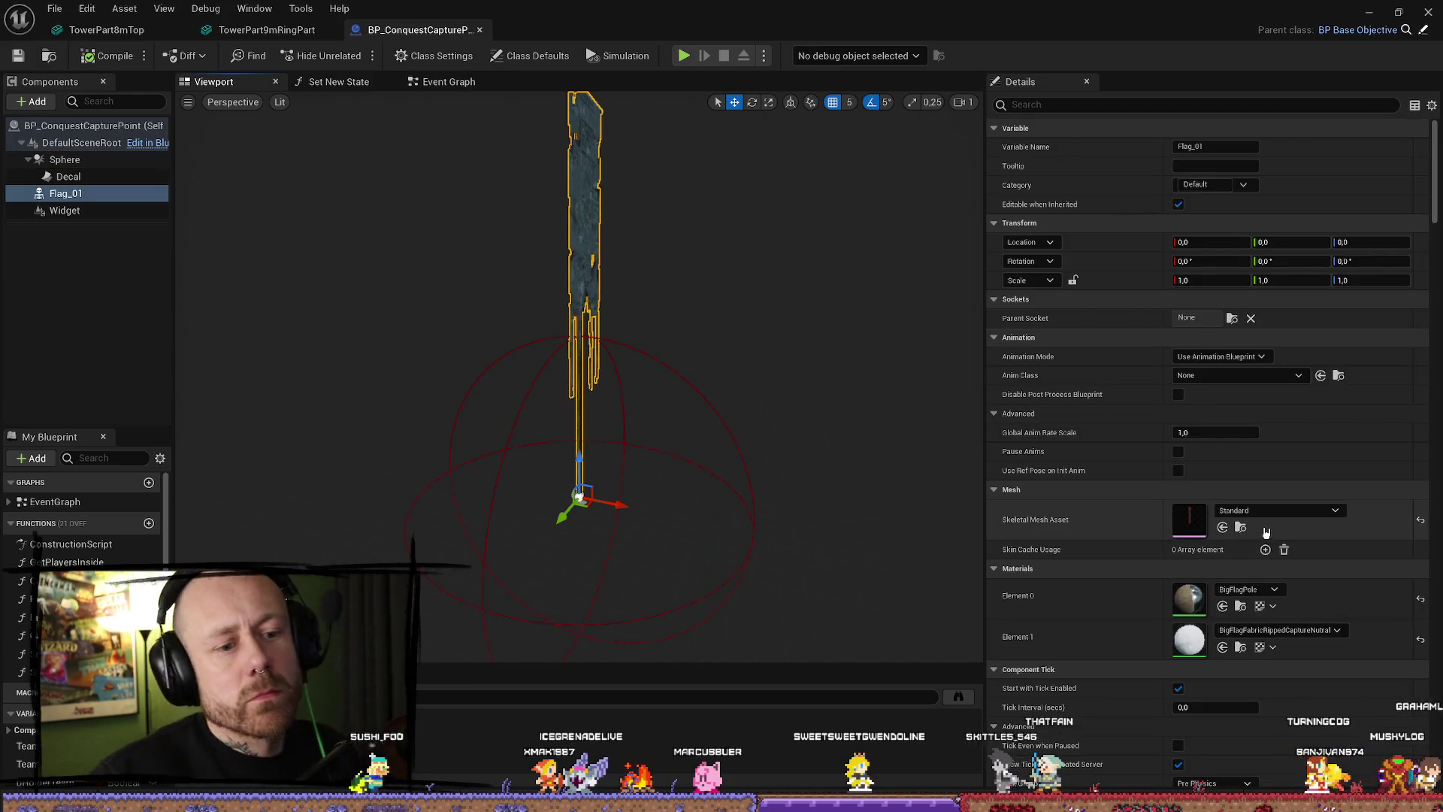
left_click(1243, 528)
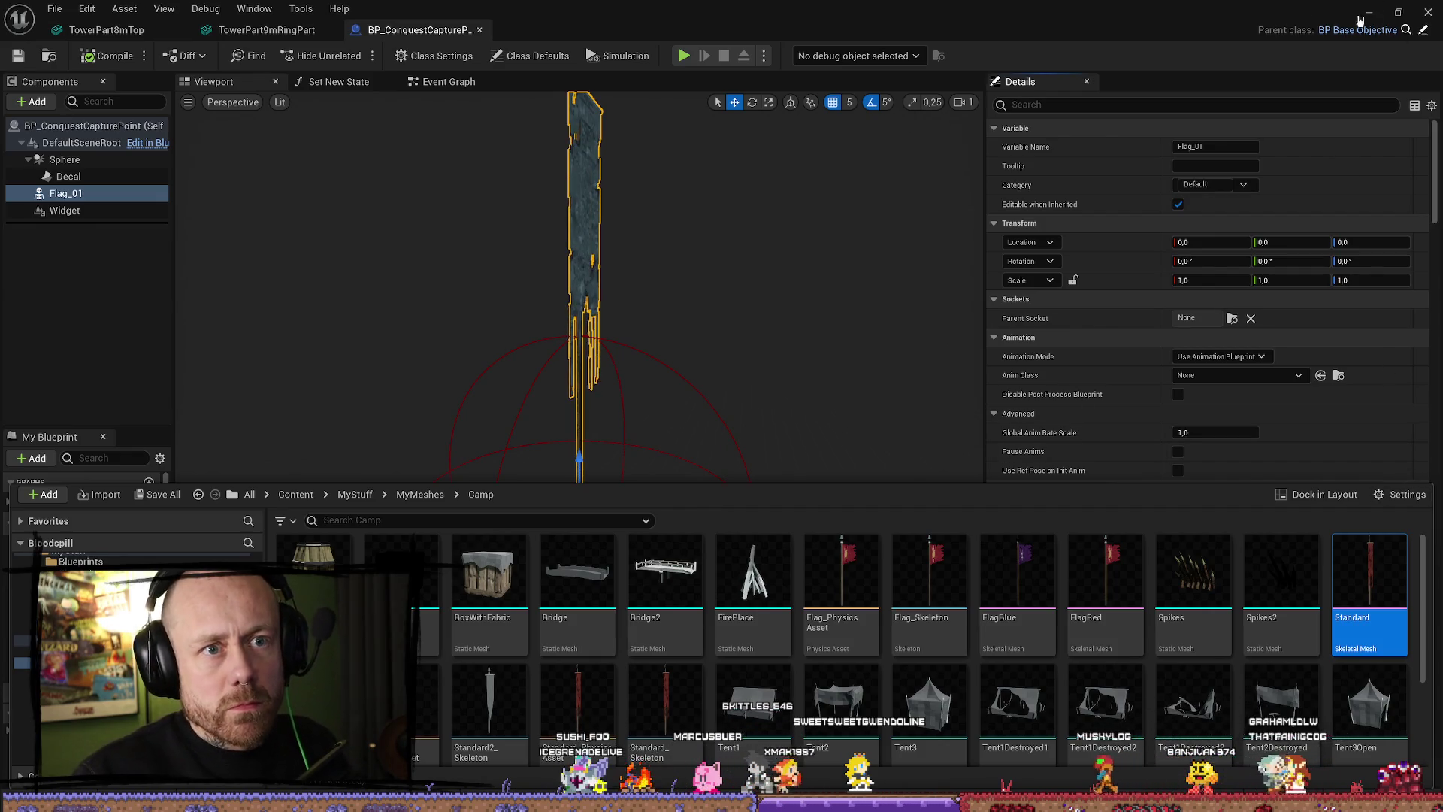
left_click(1369, 12)
Place the Standard flag actor into the level and move it onto the tall tower.
key("ctrl+space")
mouse_move(1392, 487)
left_mouse_down()
mouse_move(683, 235)
mouse_move(686, 390)
left_mouse_up()
key("f")
mouse_move(561, 648)
left_mouse_down()
mouse_move(762, 501)
mouse_move(743, 518)
mouse_move(744, 451)
left_mouse_up()
Move the banner down against the tower wall beside the gate arch, angled toward the gateway.
key("e")
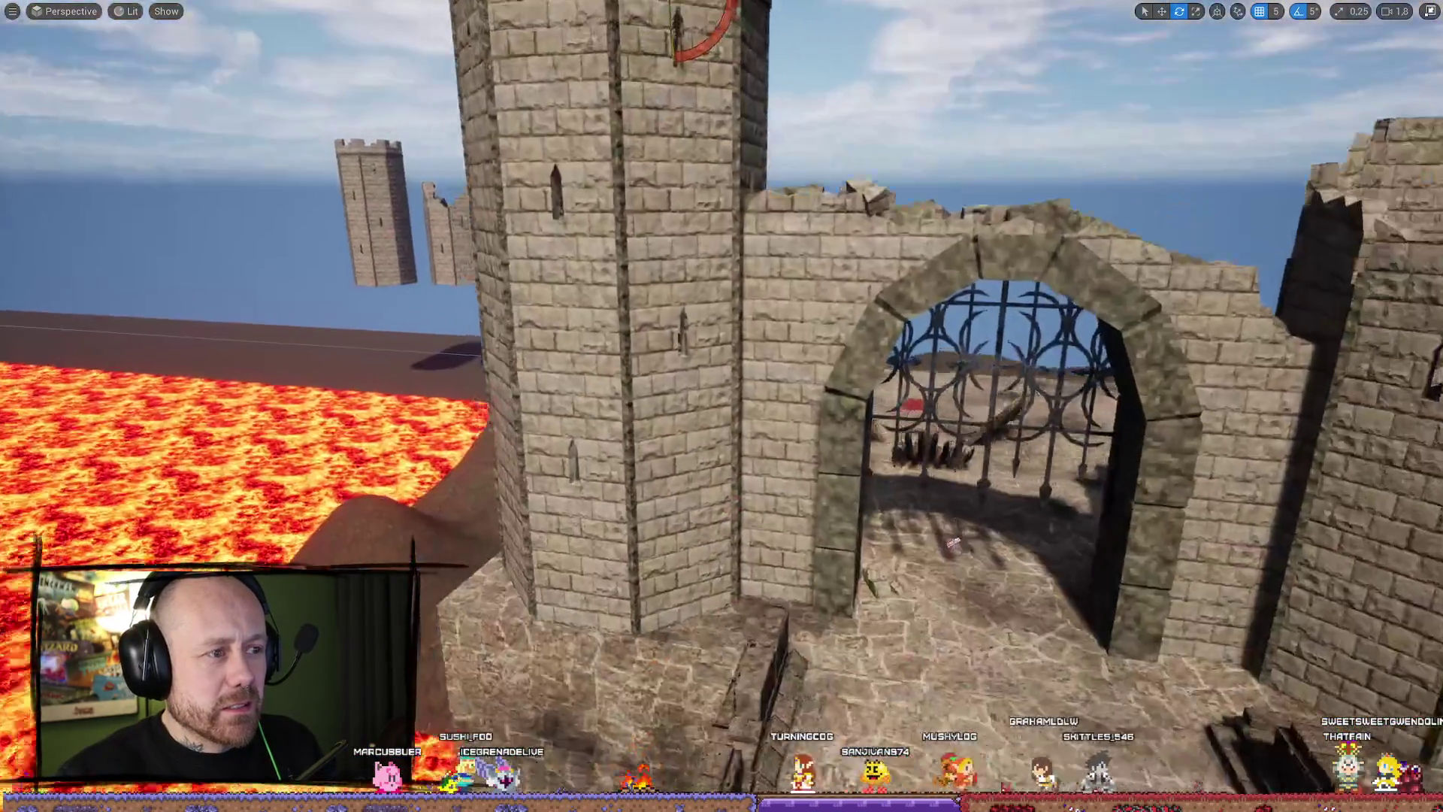
key("w")
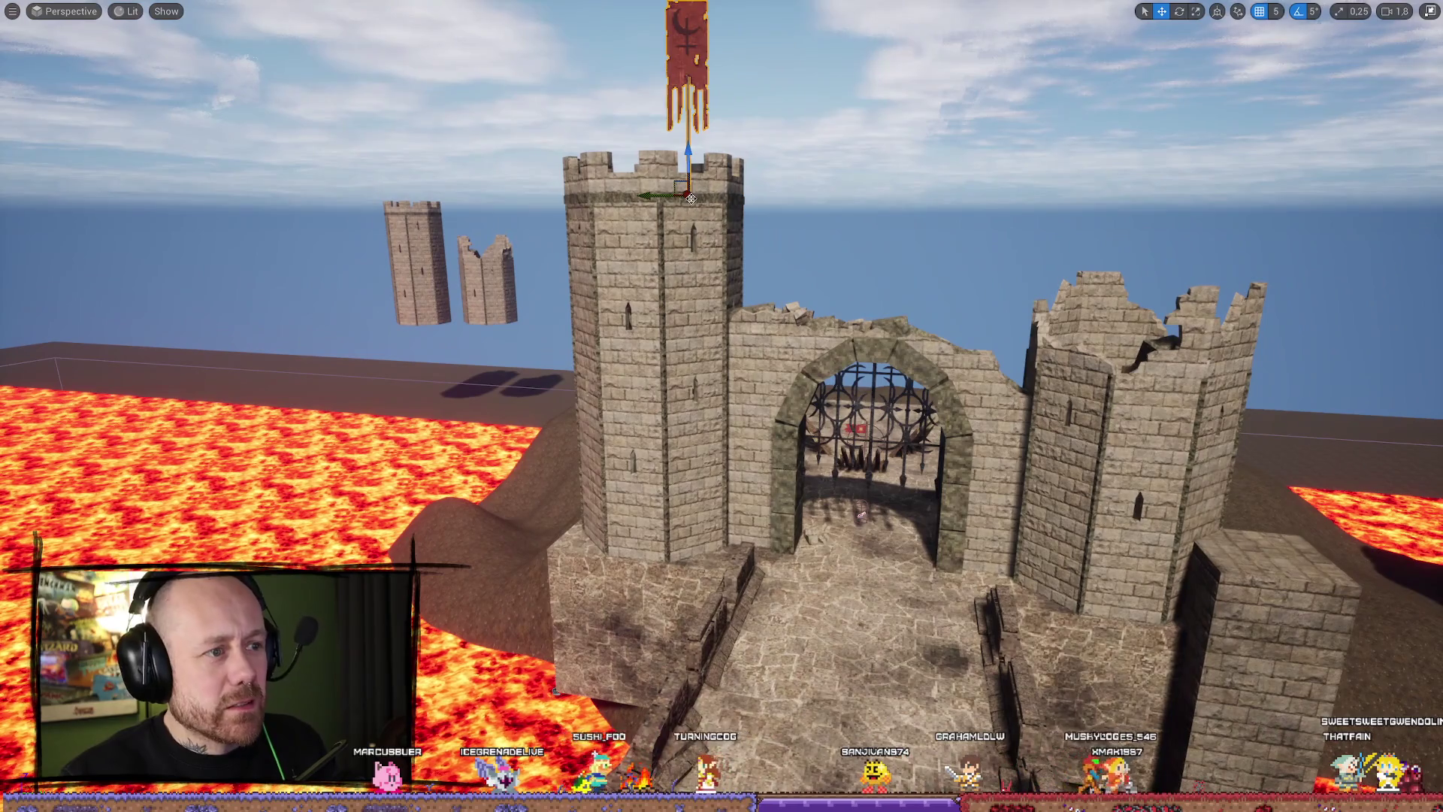
left_click_drag(691, 198, 789, 551)
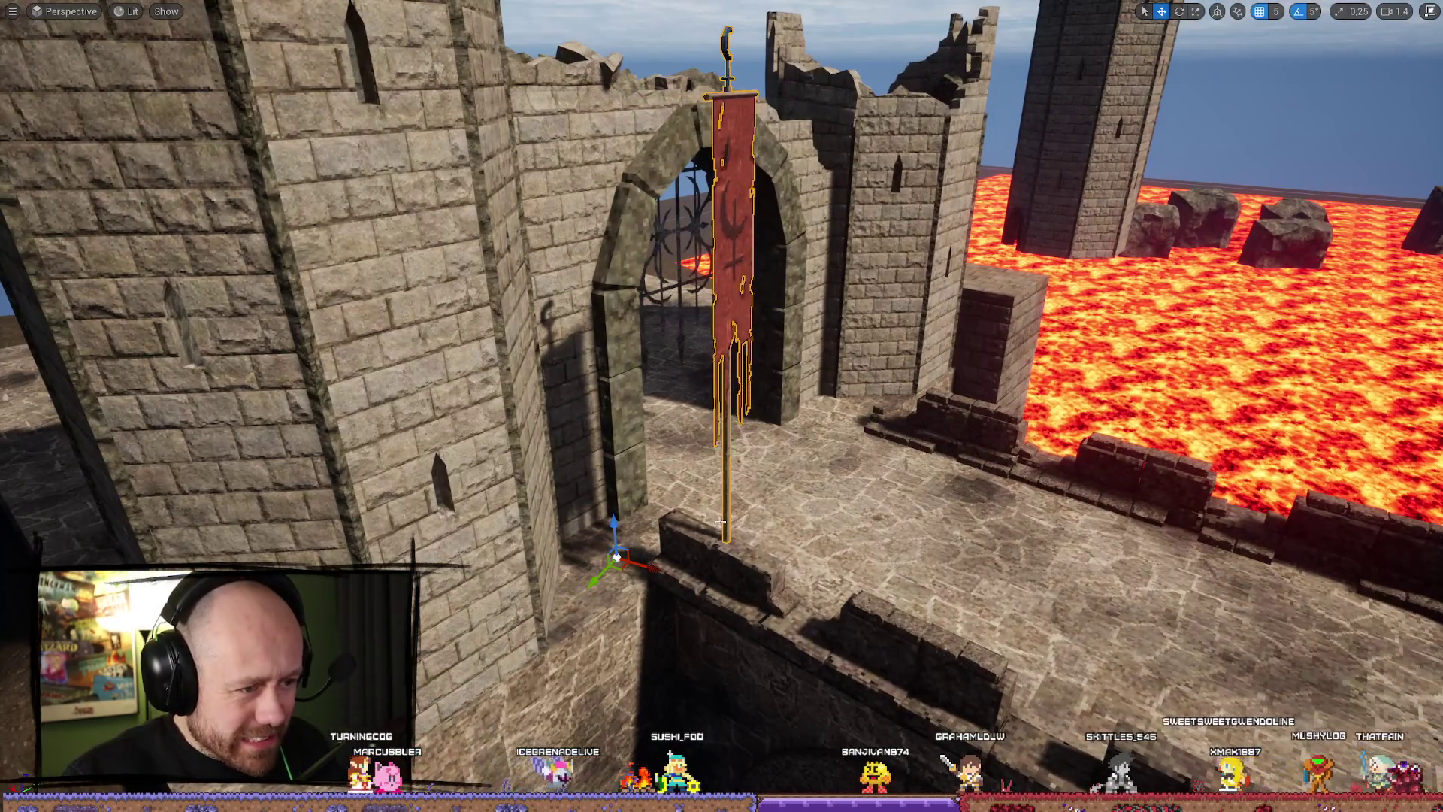
left_click(725, 513)
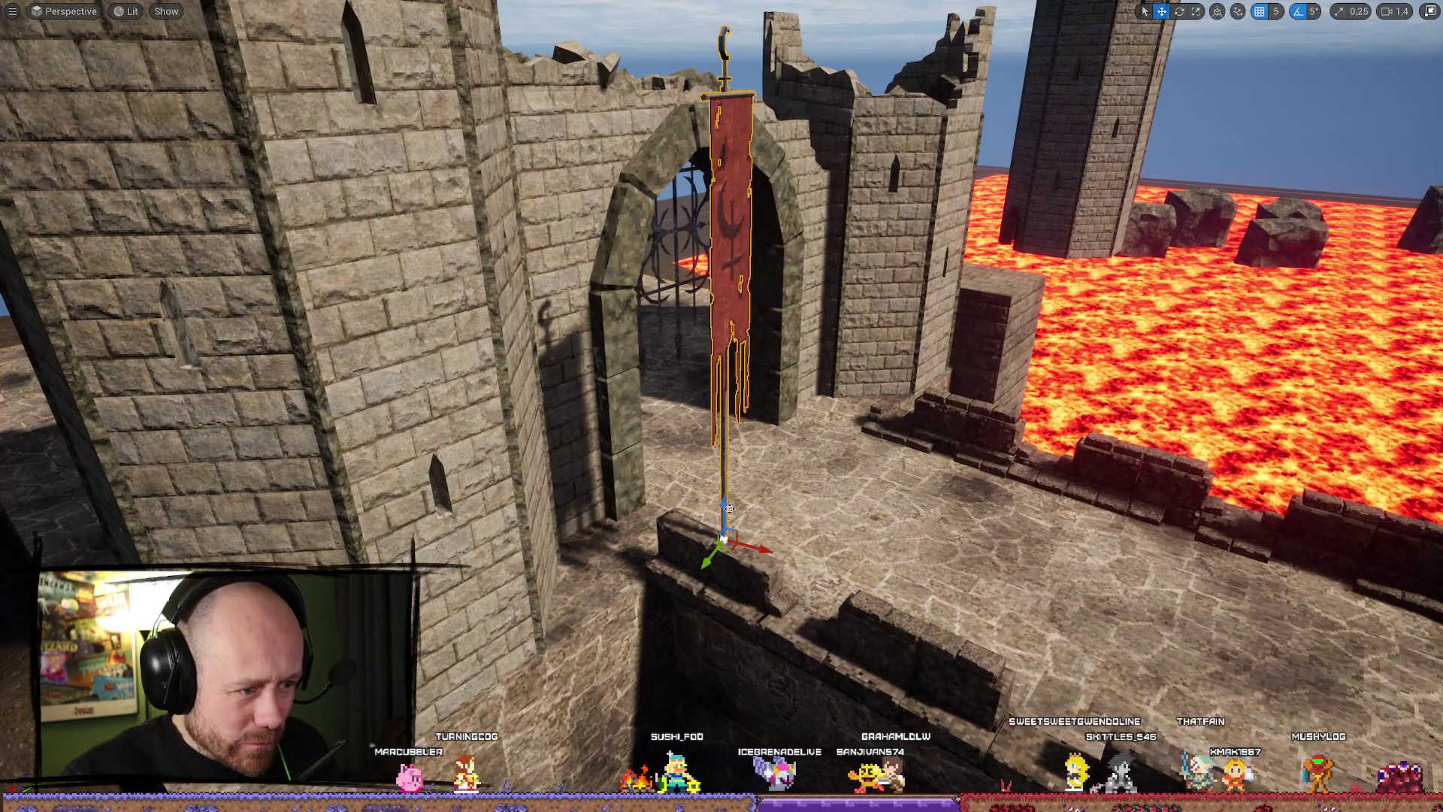
left_click_drag(724, 538, 634, 549)
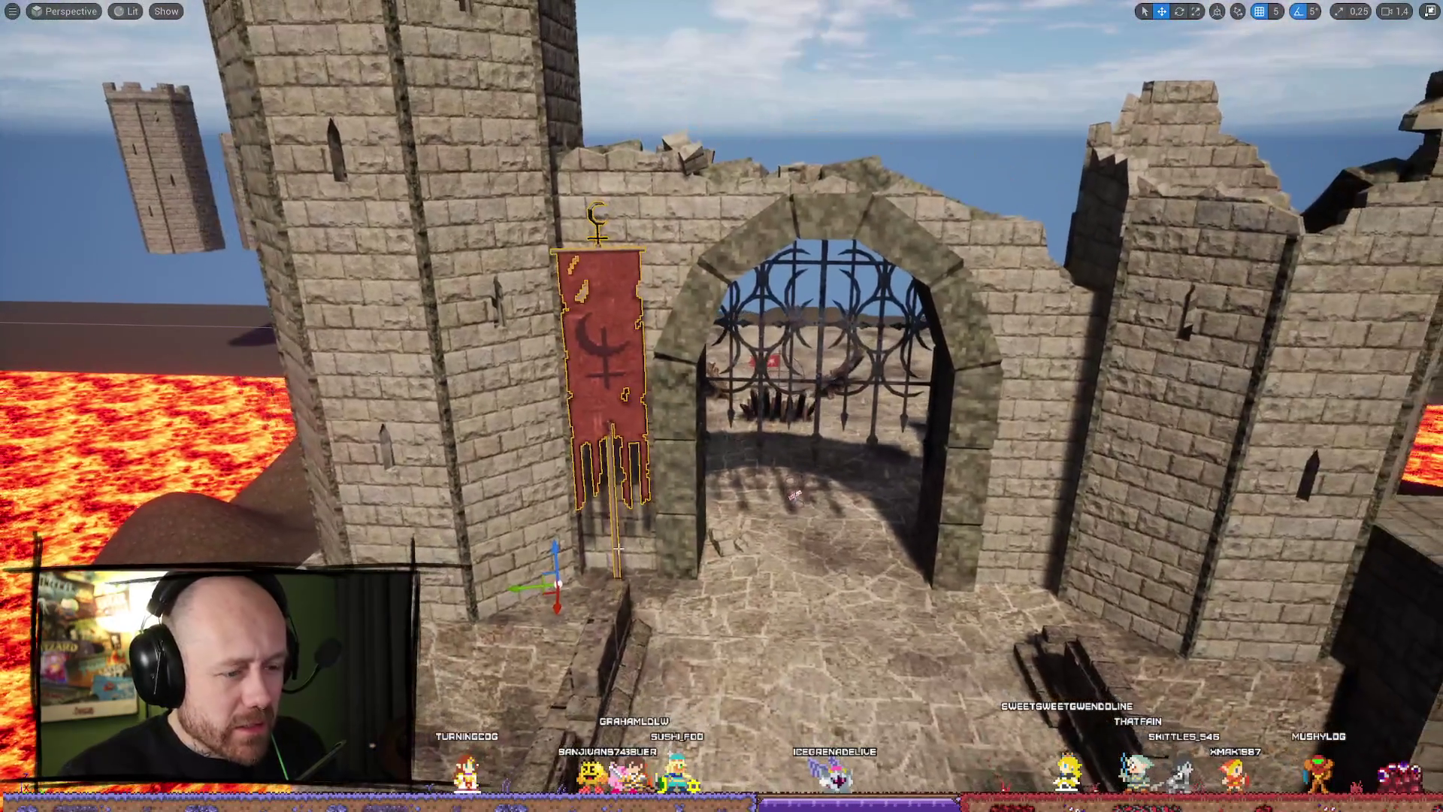
key("e")
left_click_drag(594, 610, 579, 601)
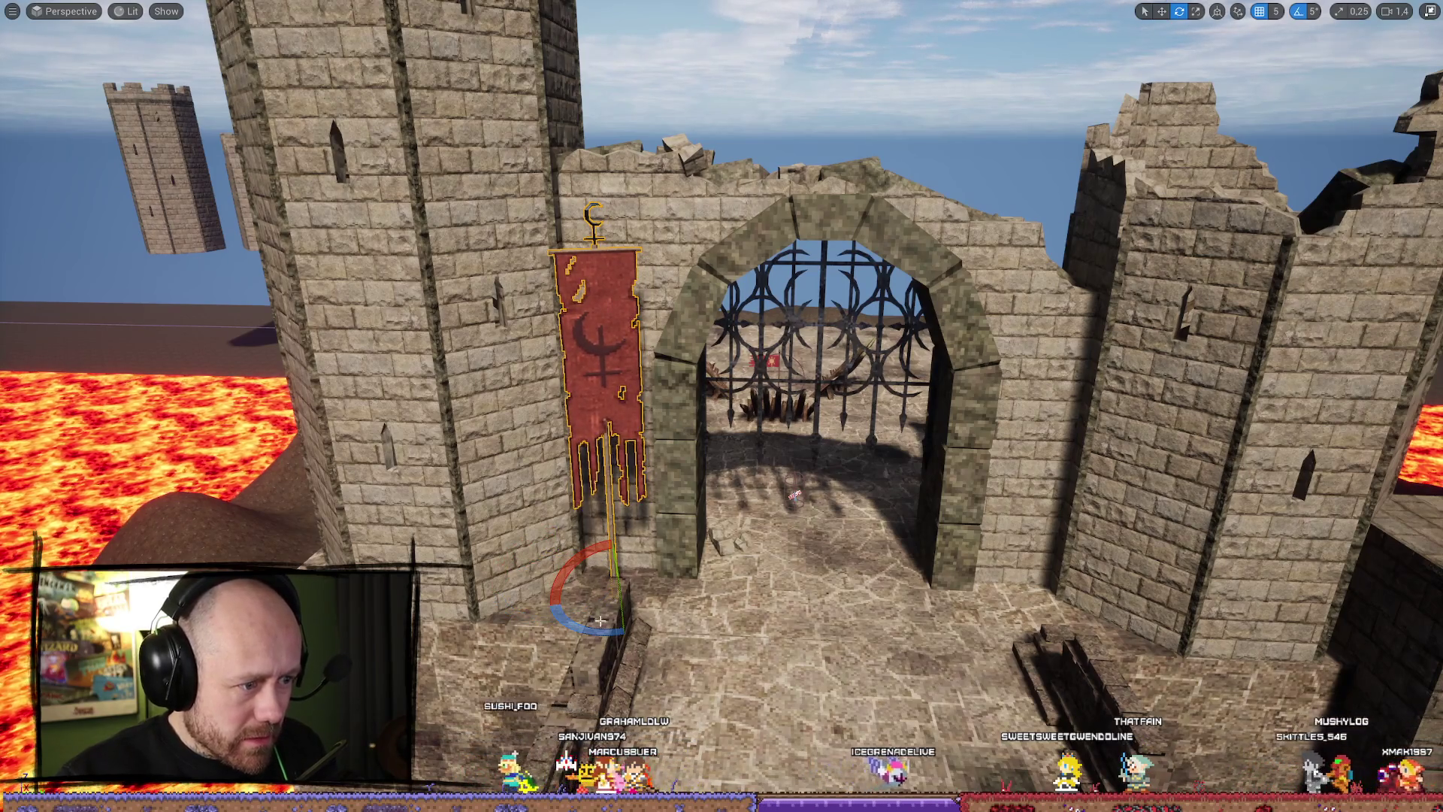
left_click(633, 547)
Restore the full editor panels, try turning the banner ten degrees, then undo that move.
key("F11")
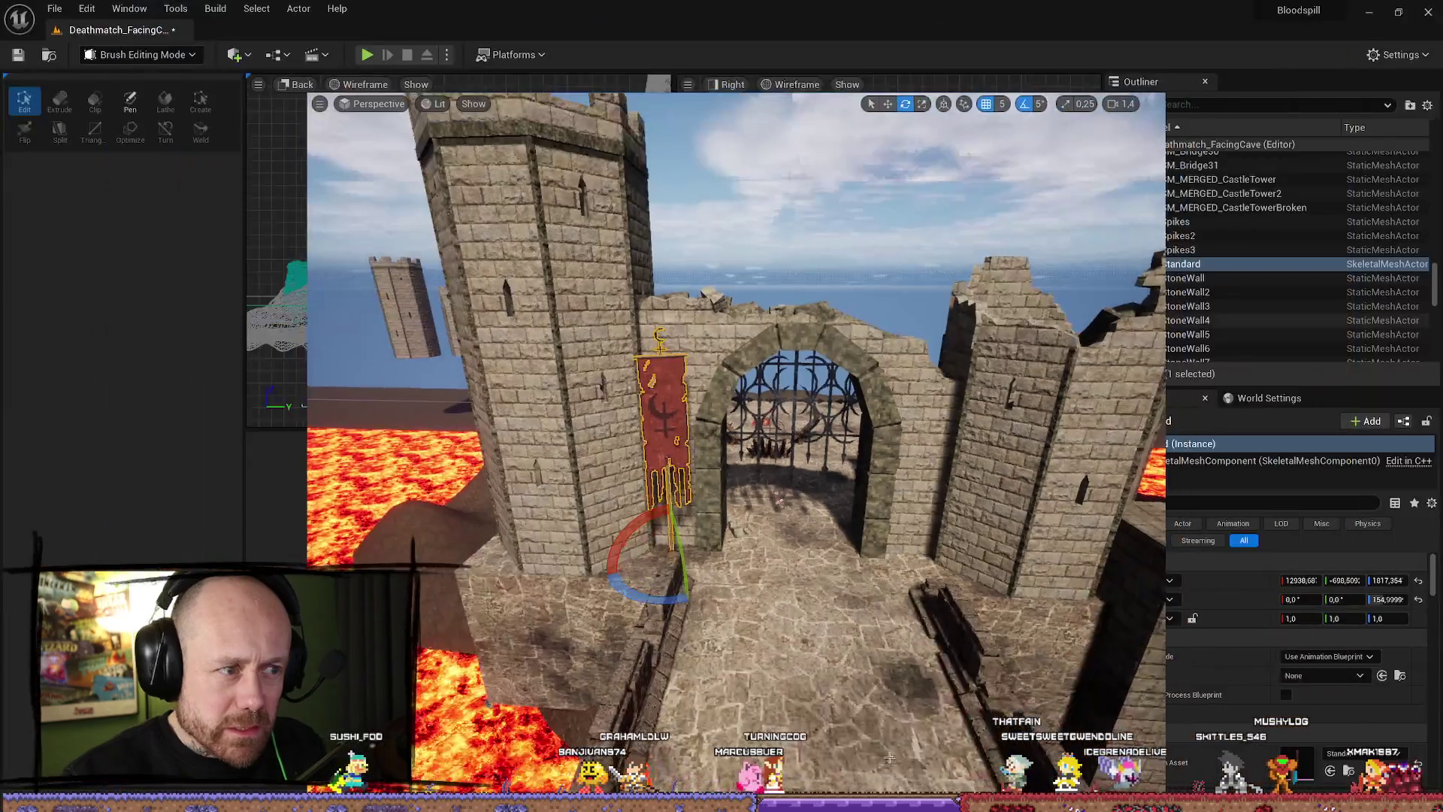
left_click(603, 368)
key("f")
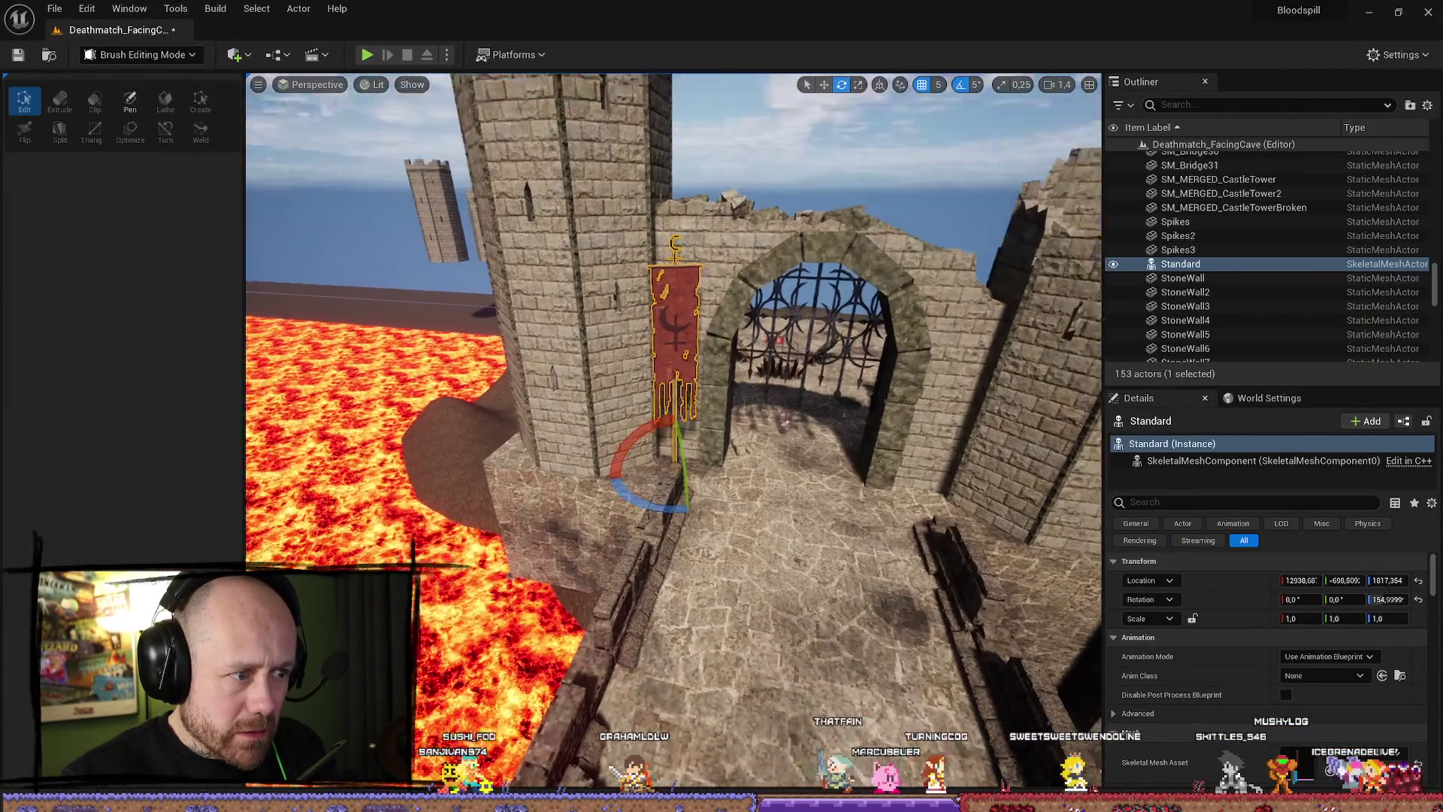
left_click_drag(698, 498, 680, 502)
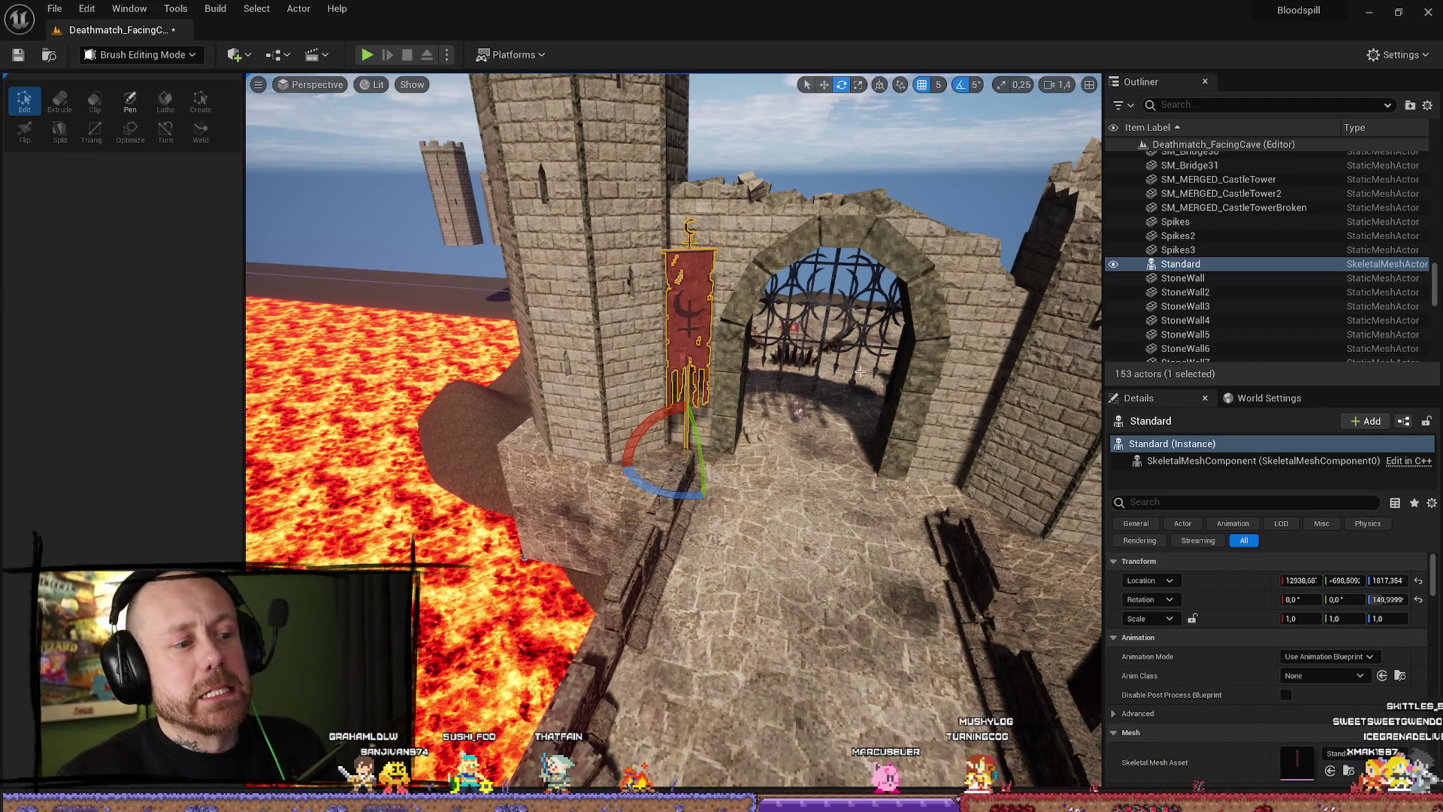
right_click(923, 329)
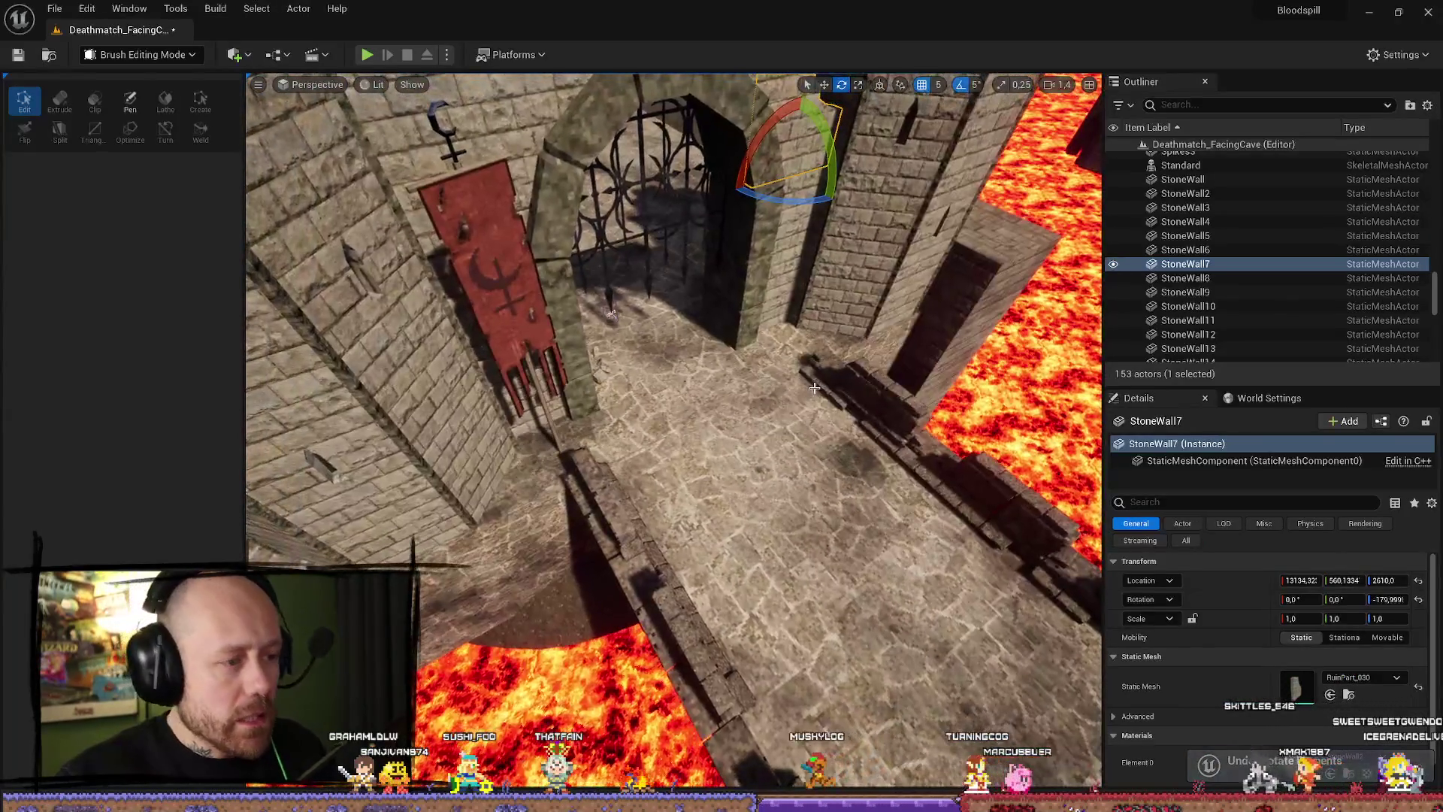
left_click(581, 296)
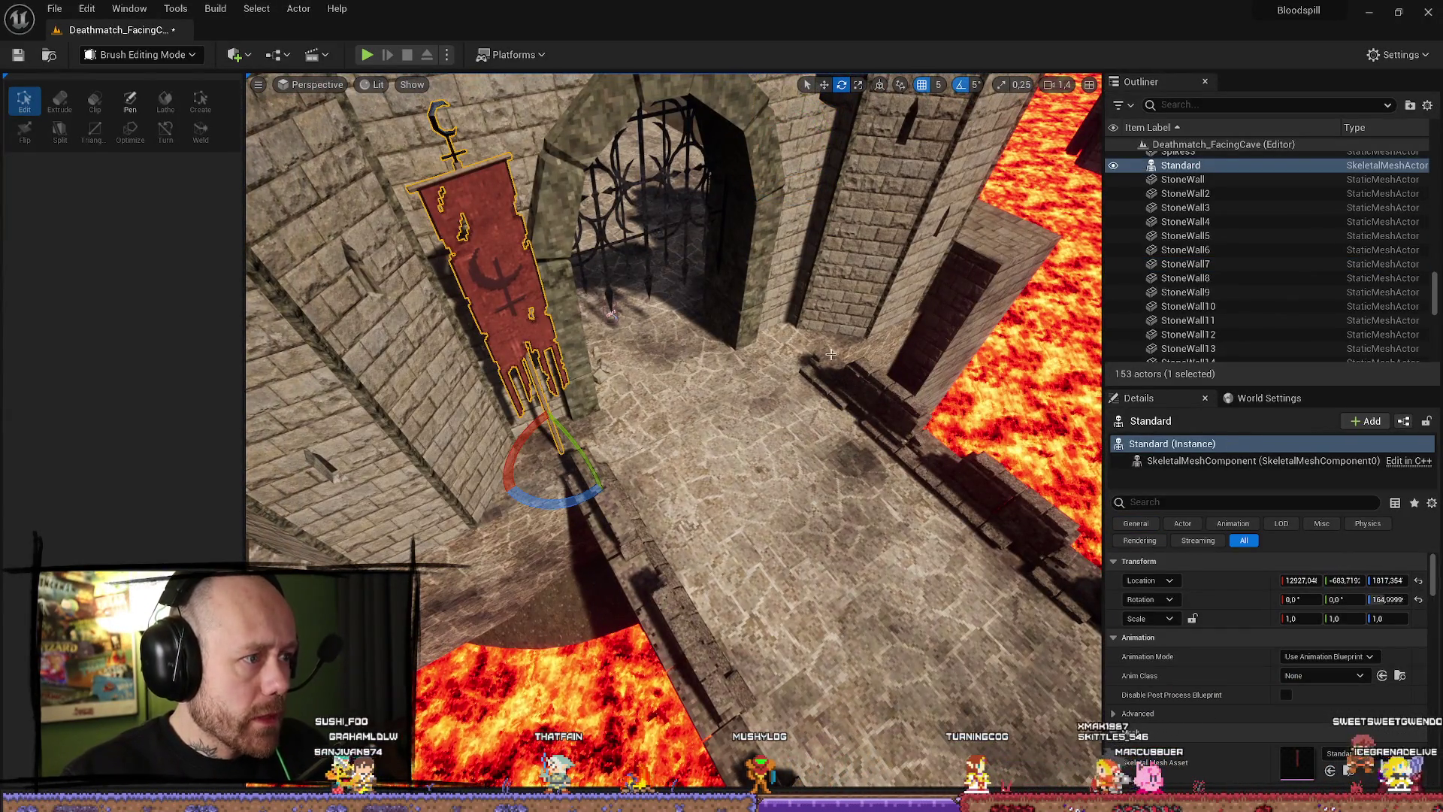
key("ctrl+z")
left_click(839, 378)
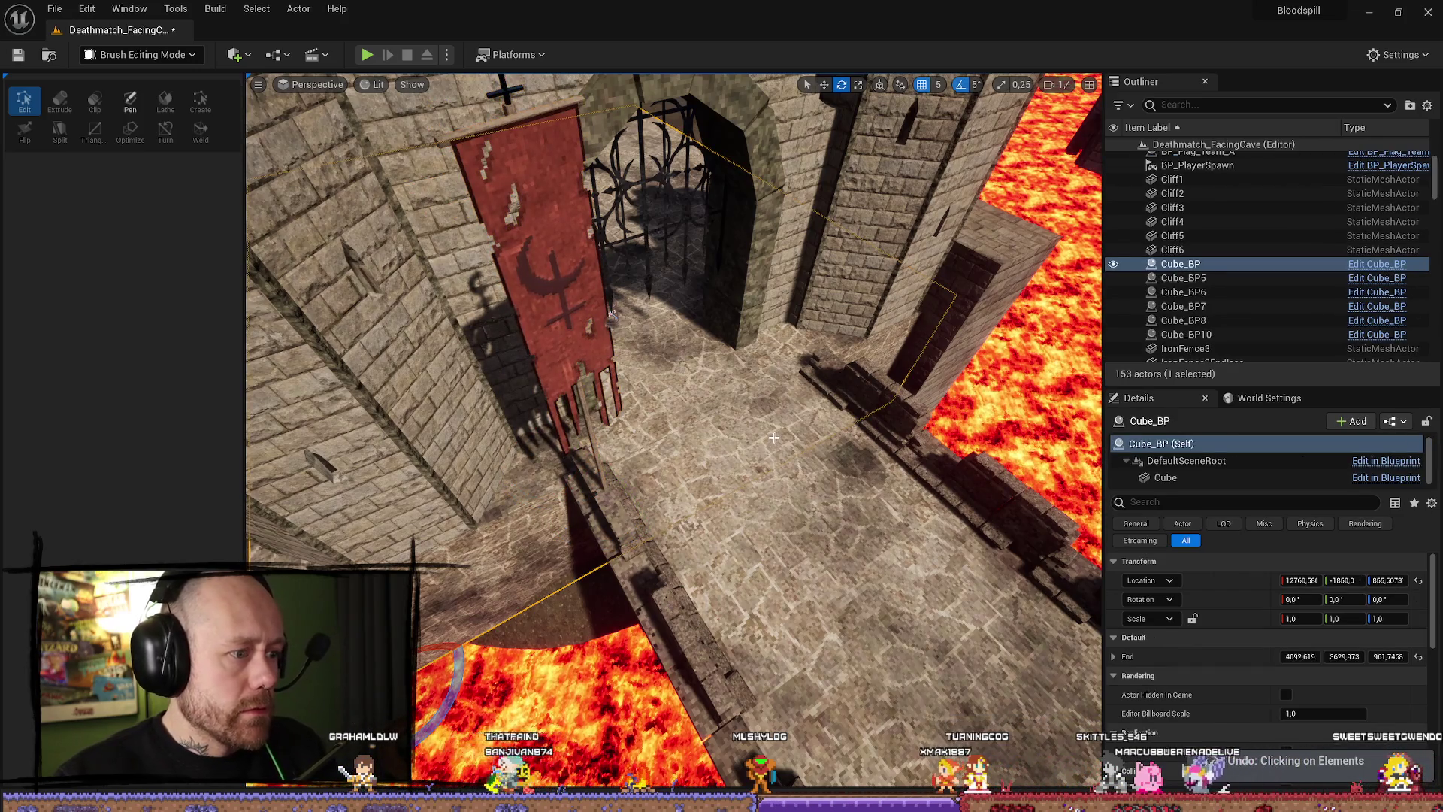
key("ctrl+z")
key("ctrl+z")
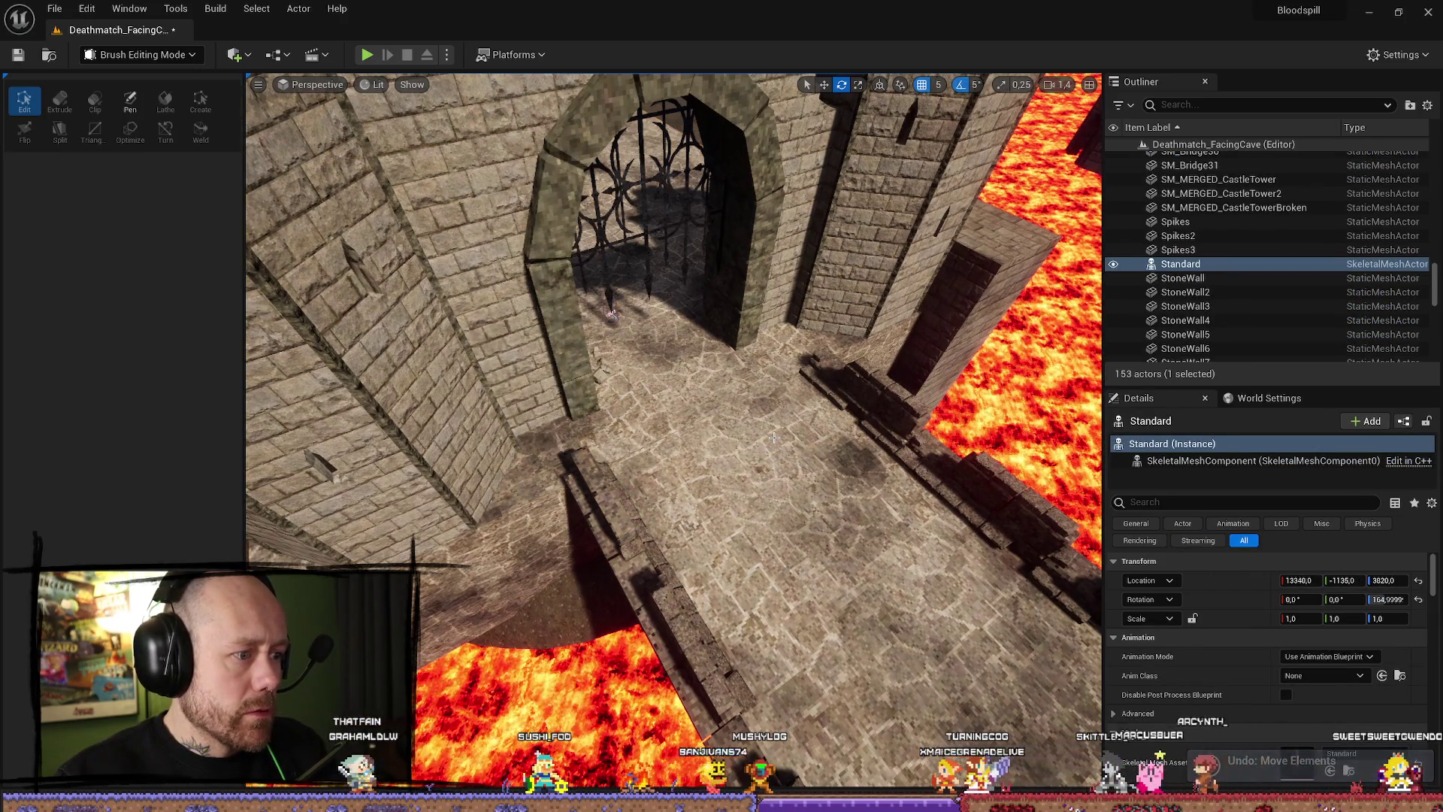
key("f")
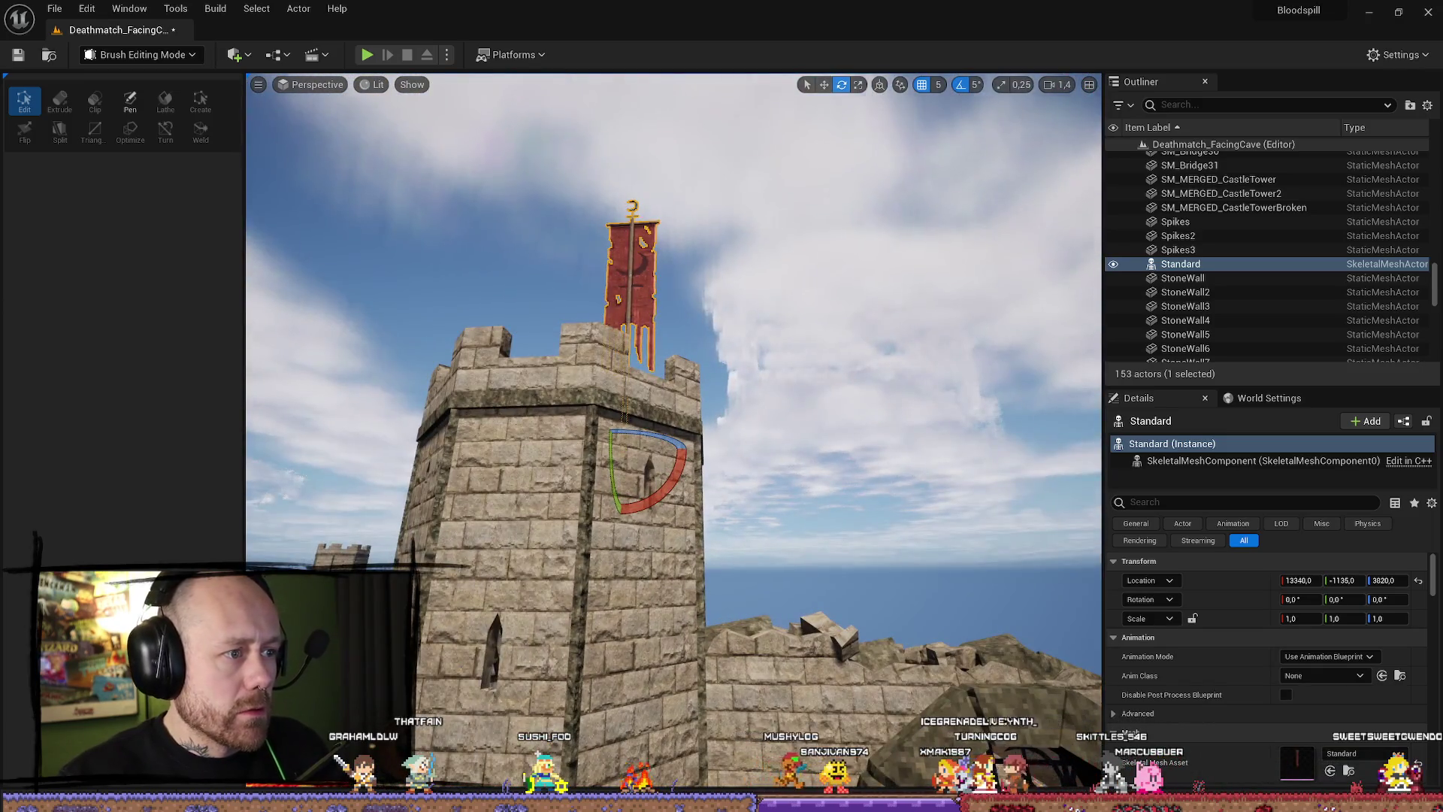
Bring the banner down beside the gate arch and rotate it to about 150 degrees.
key("w")
scroll(688, 327, "down", 5)
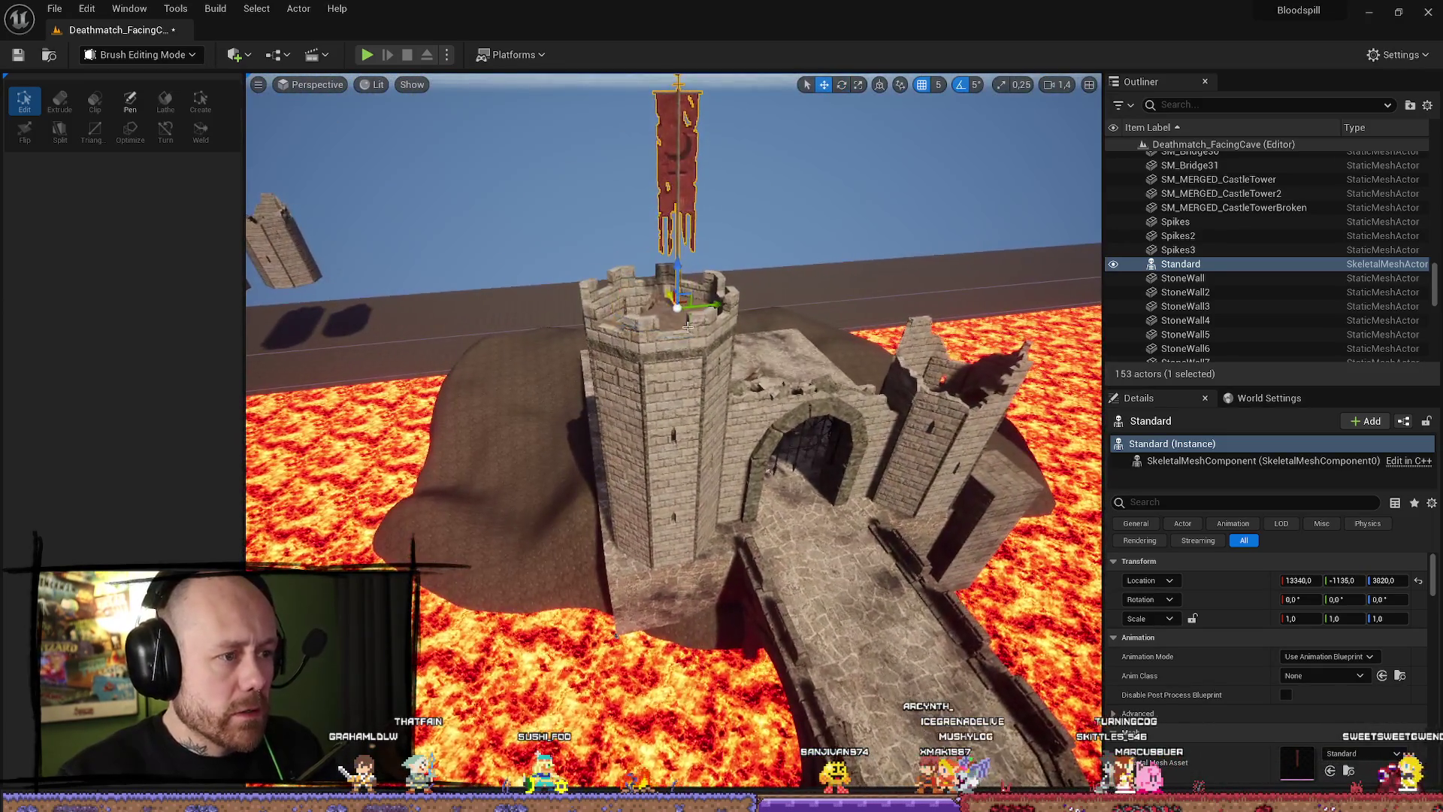
mouse_move(677, 306)
left_mouse_down()
mouse_move(748, 579)
mouse_move(731, 532)
left_mouse_up()
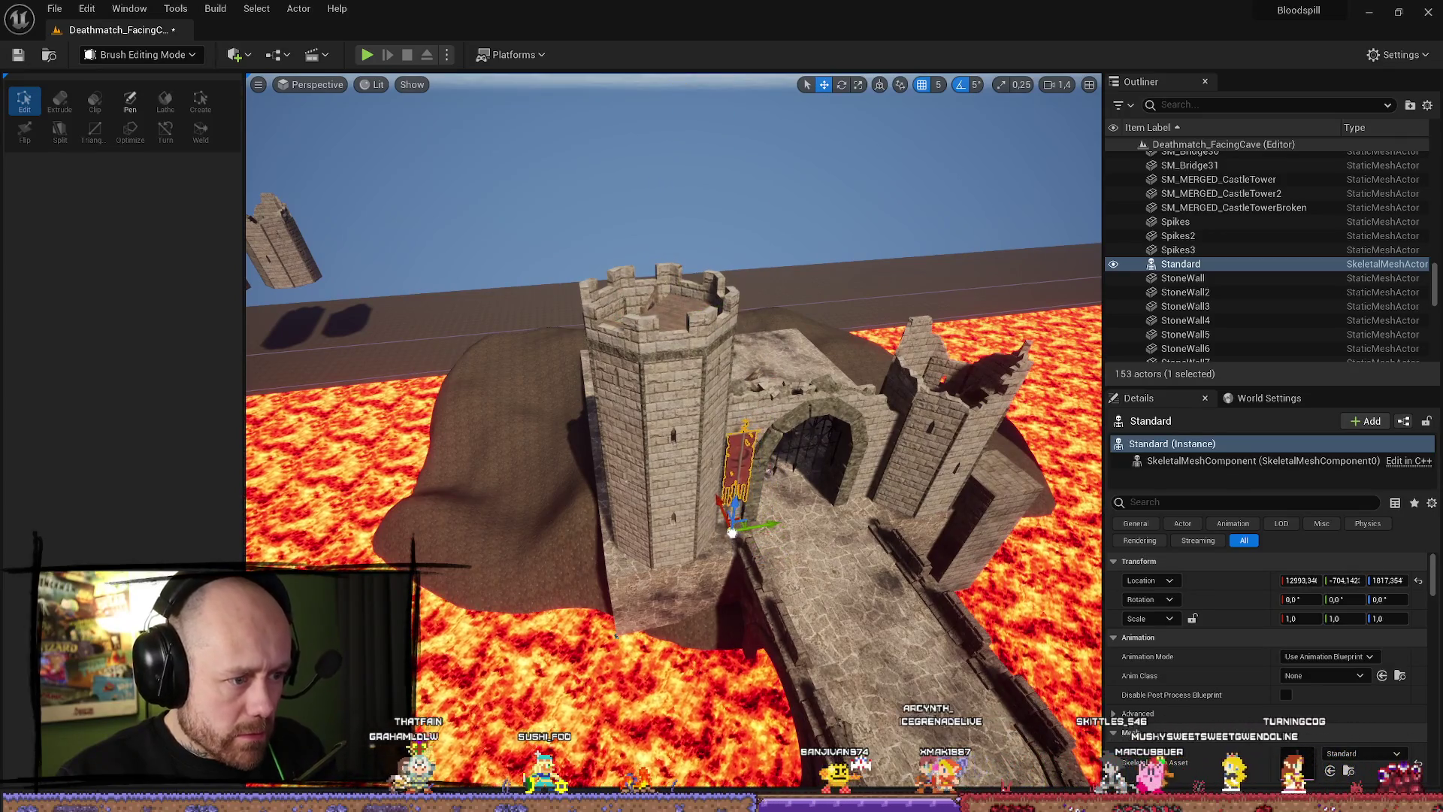
scroll(731, 532, "up", 10)
scroll(601, 398, "up", 2)
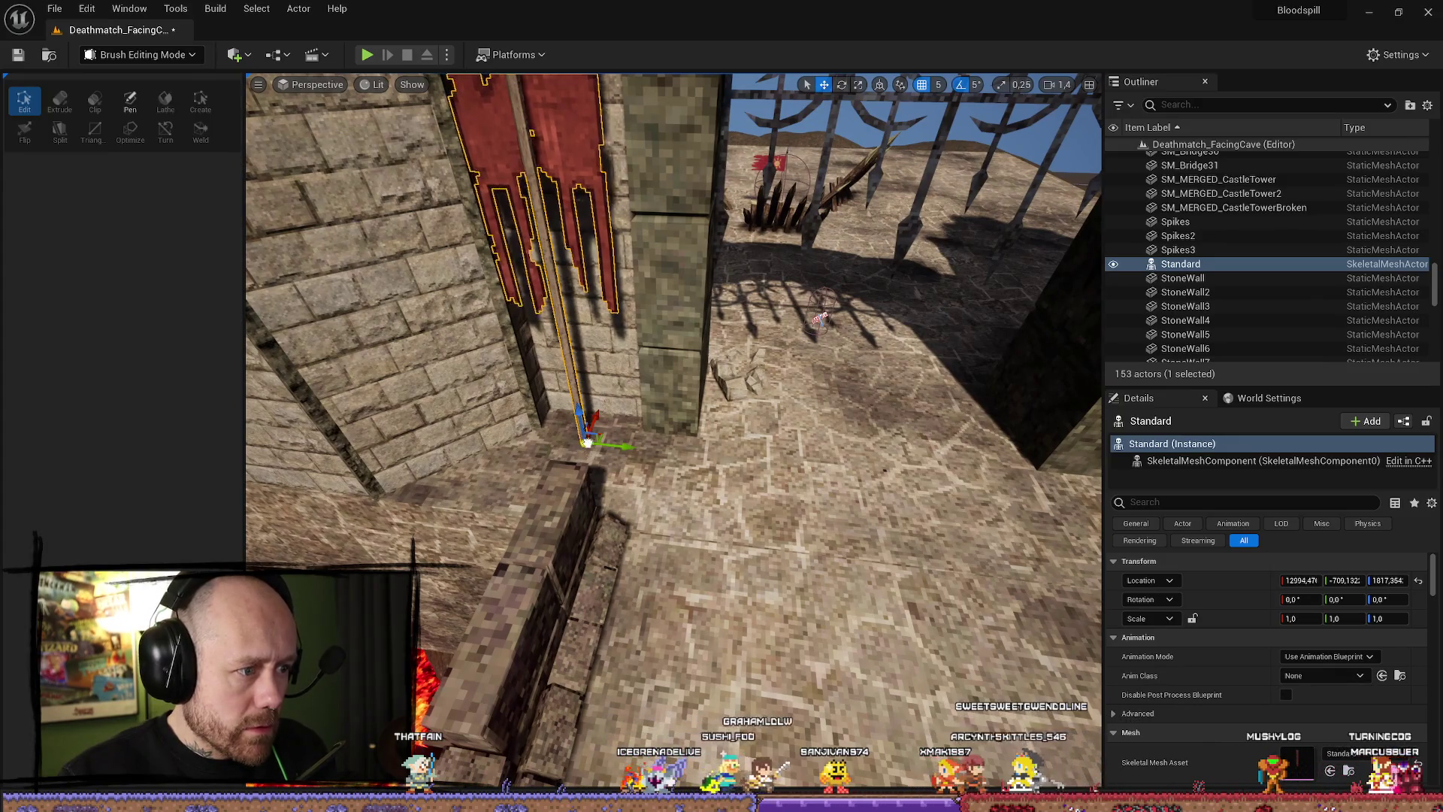
left_click_drag(608, 481, 593, 499)
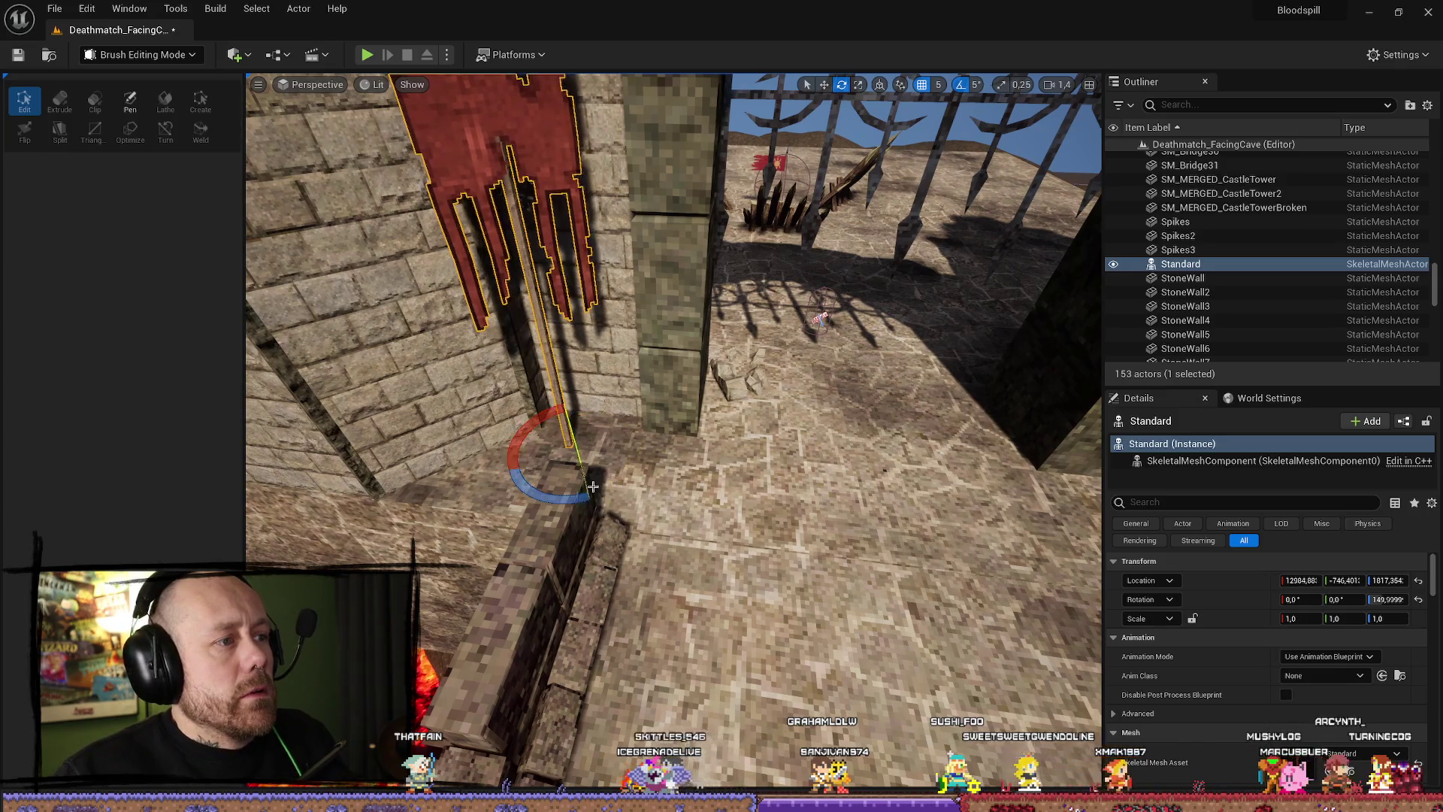
scroll(593, 492, "down", 10)
Shift the banner's base snug against the tower wall.
key("w")
scroll(609, 637, "up", 5)
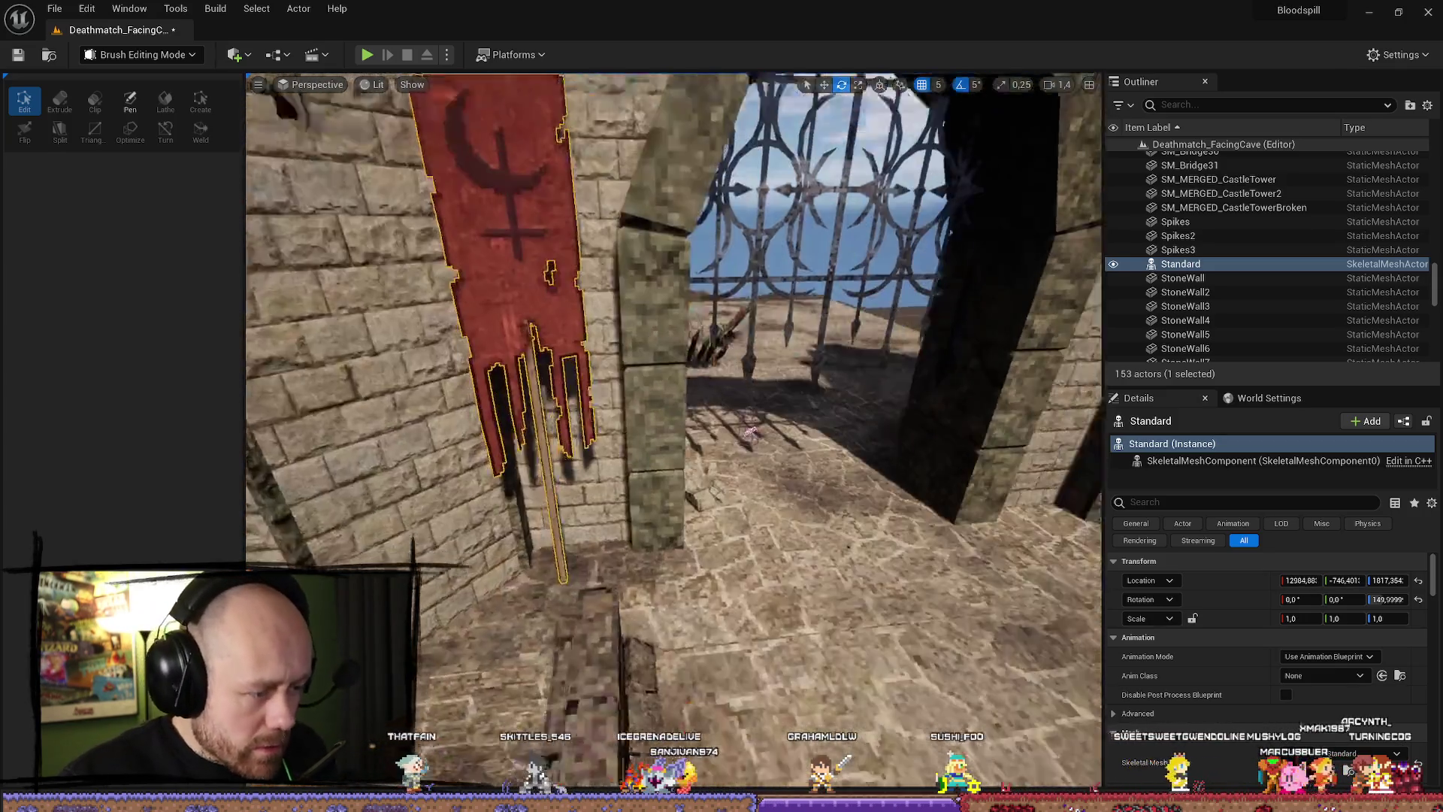
left_click_drag(714, 565, 736, 576)
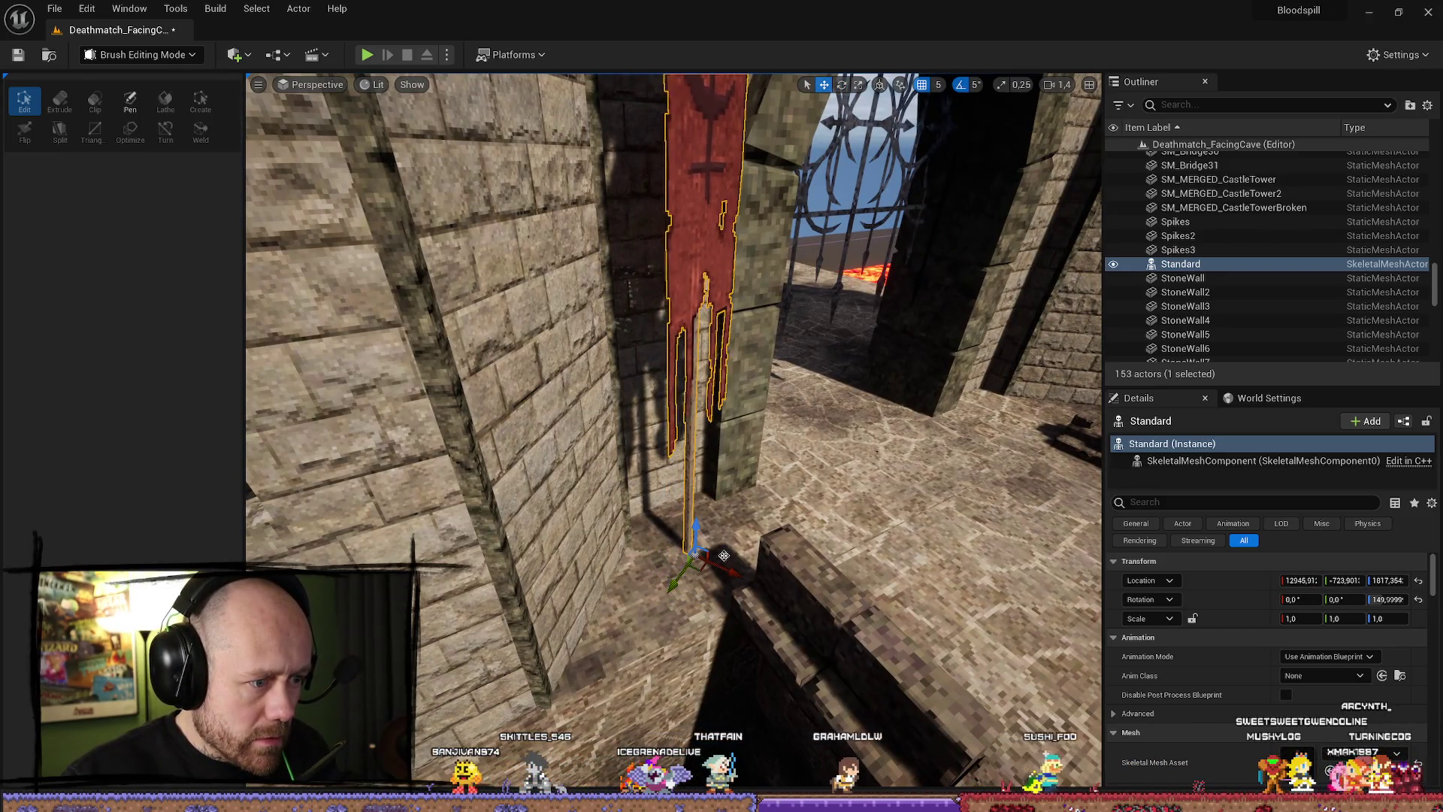
scroll(707, 565, "down", 10)
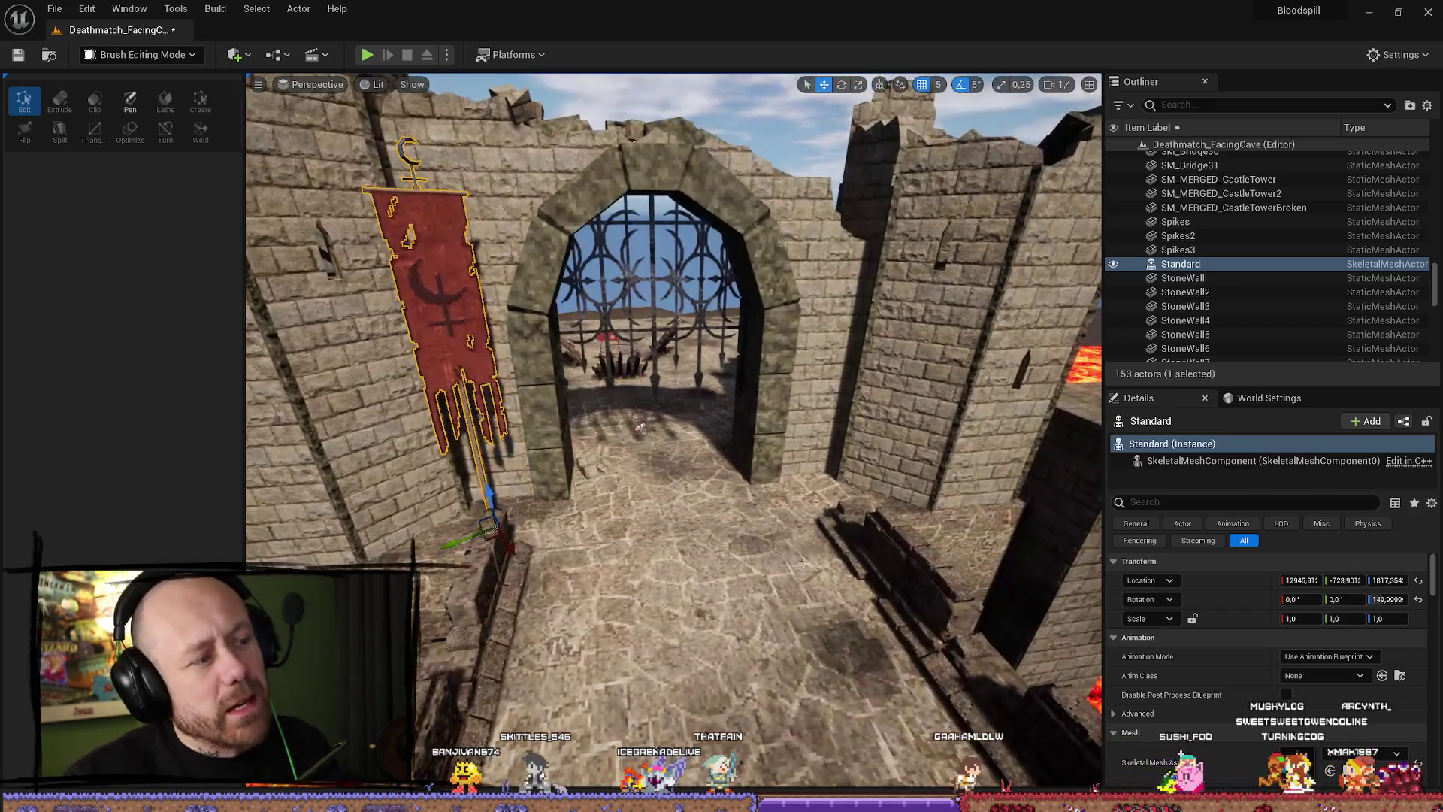
Reselect the red banner near the gate and show its skeletal mesh options.
left_click(802, 562)
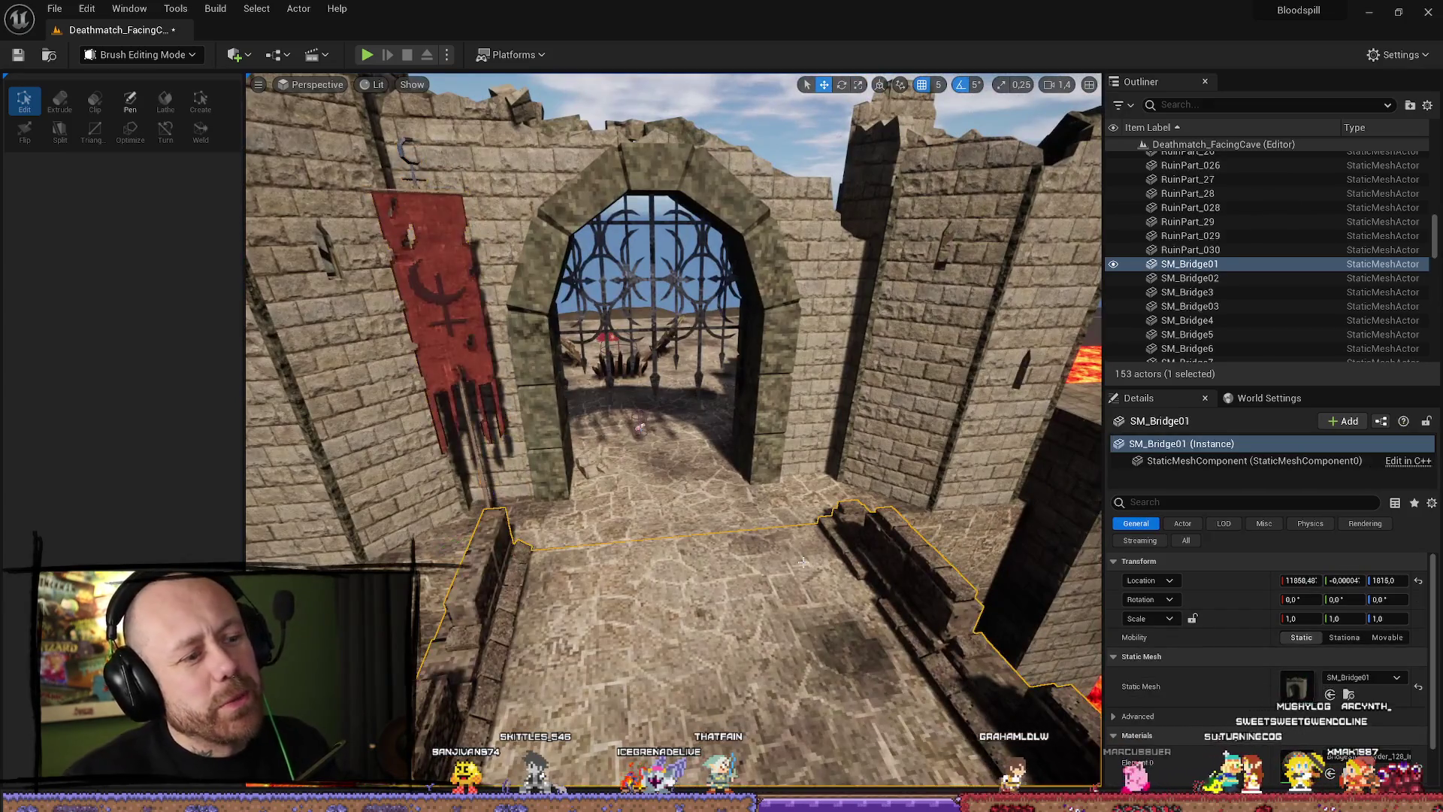
scroll(803, 562, "down", 10)
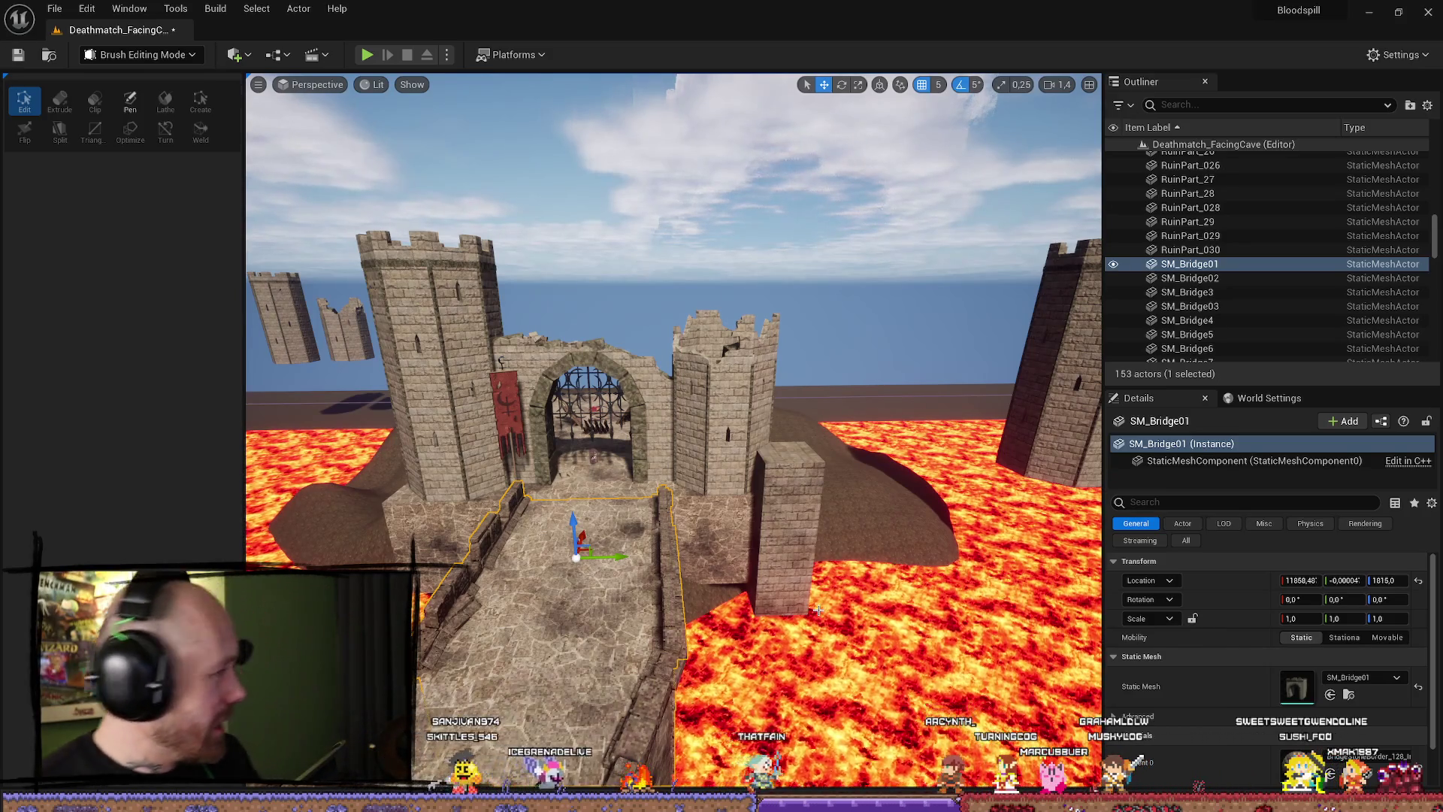
left_click_drag(866, 539, 685, 496)
left_click(644, 458)
left_click(1364, 767)
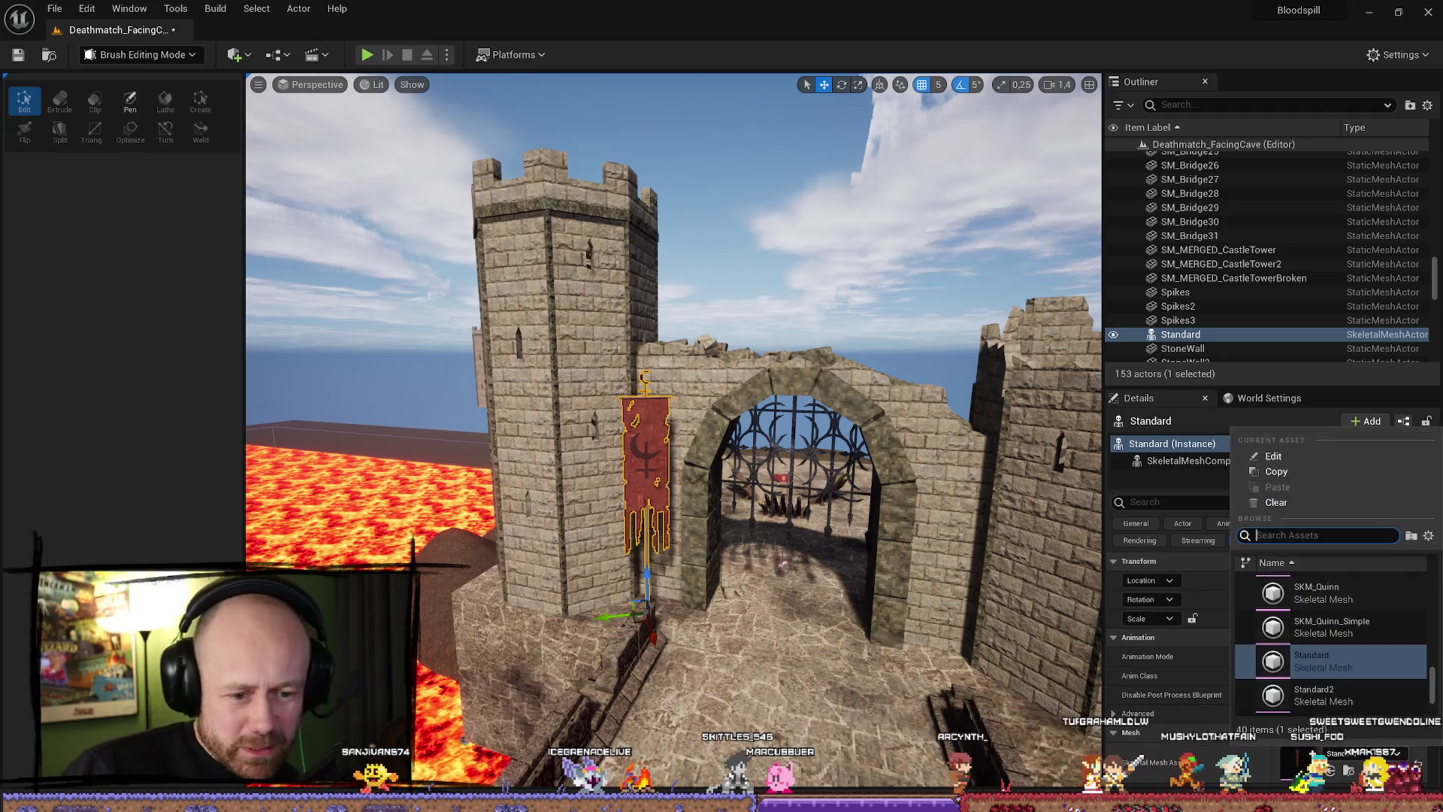
Keep the Standard skeletal mesh and leave the flag pole material unchanged.
scroll(1376, 639, "up", 2)
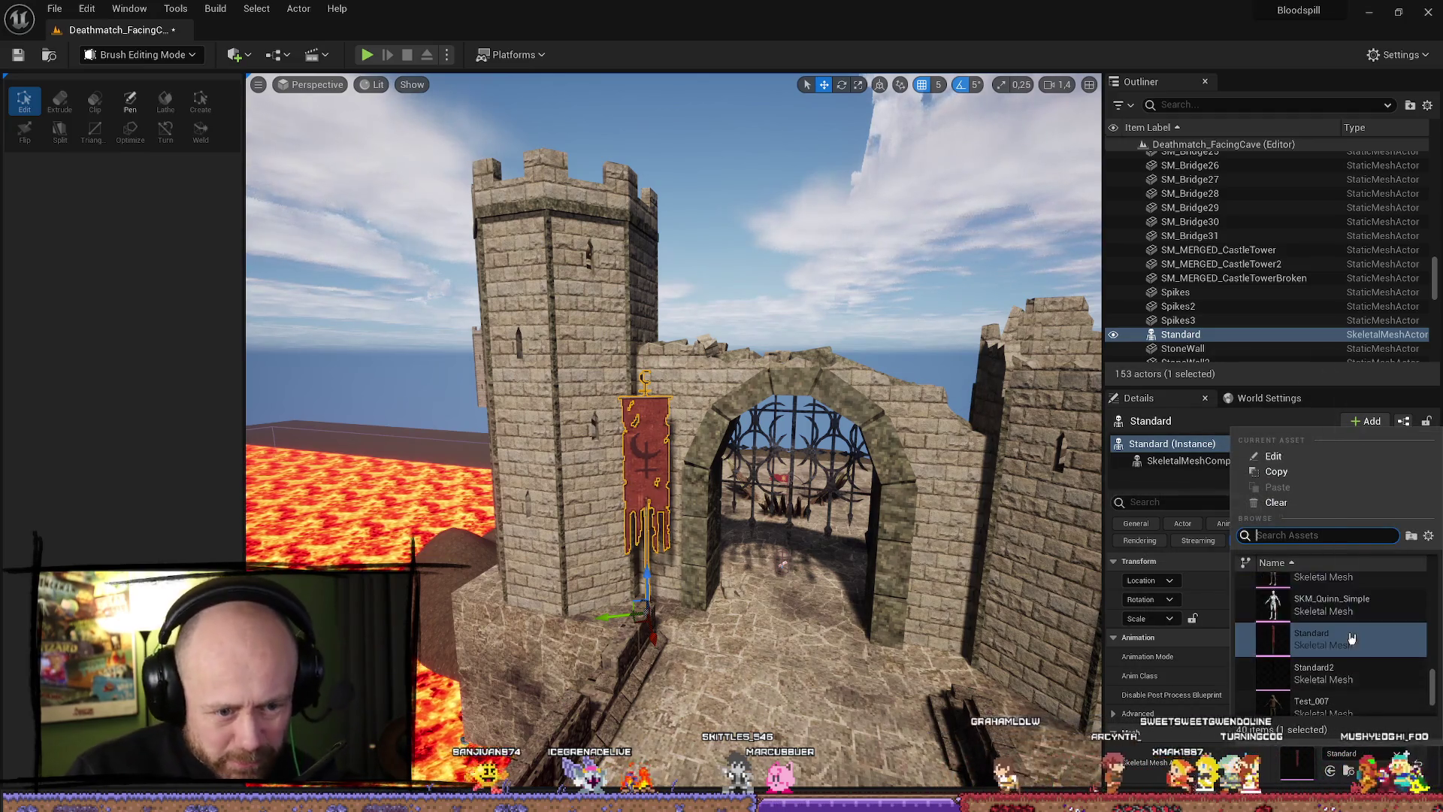
scroll(1376, 603, "down", 3)
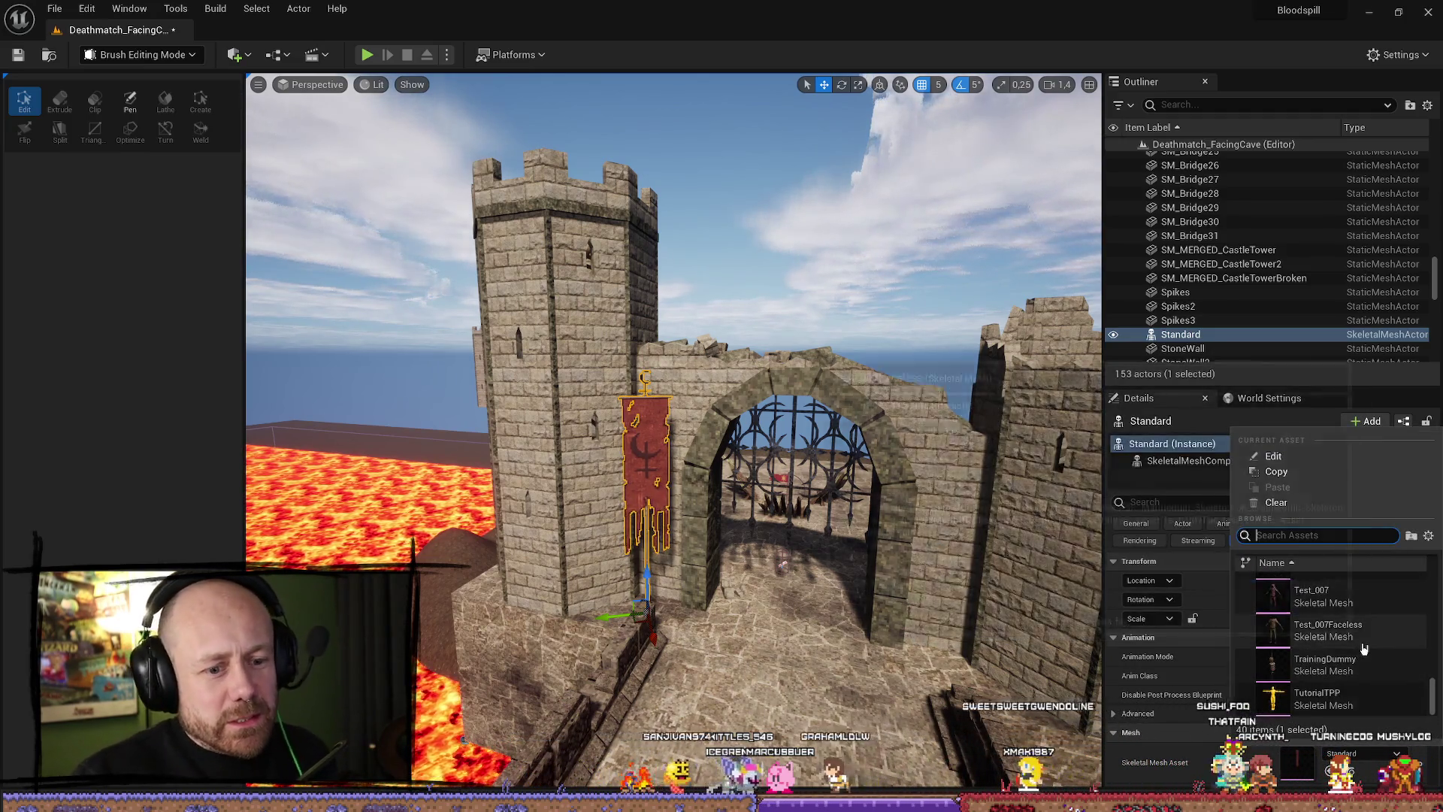
left_click(1373, 759)
scroll(1372, 752, "down", 5)
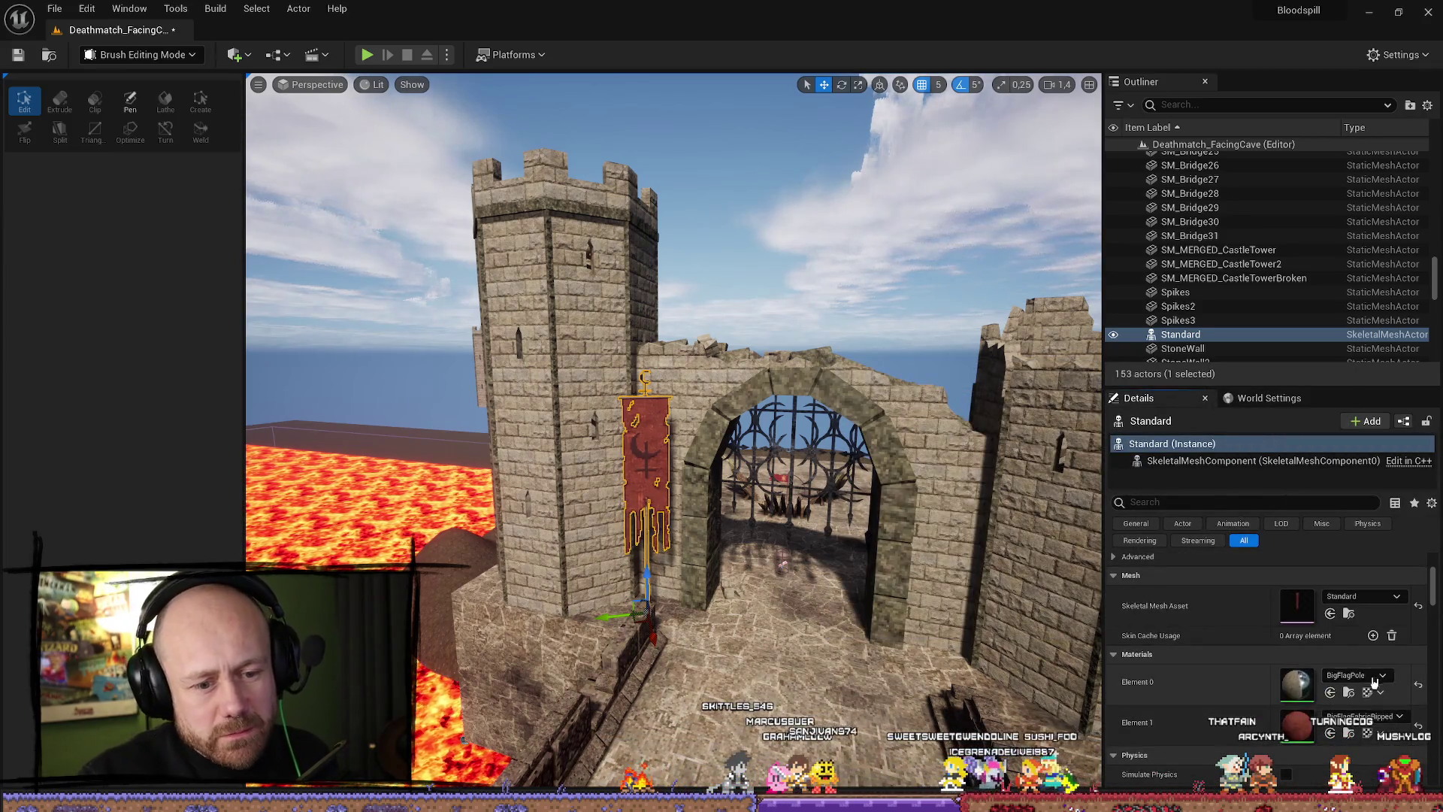
left_click(1376, 674)
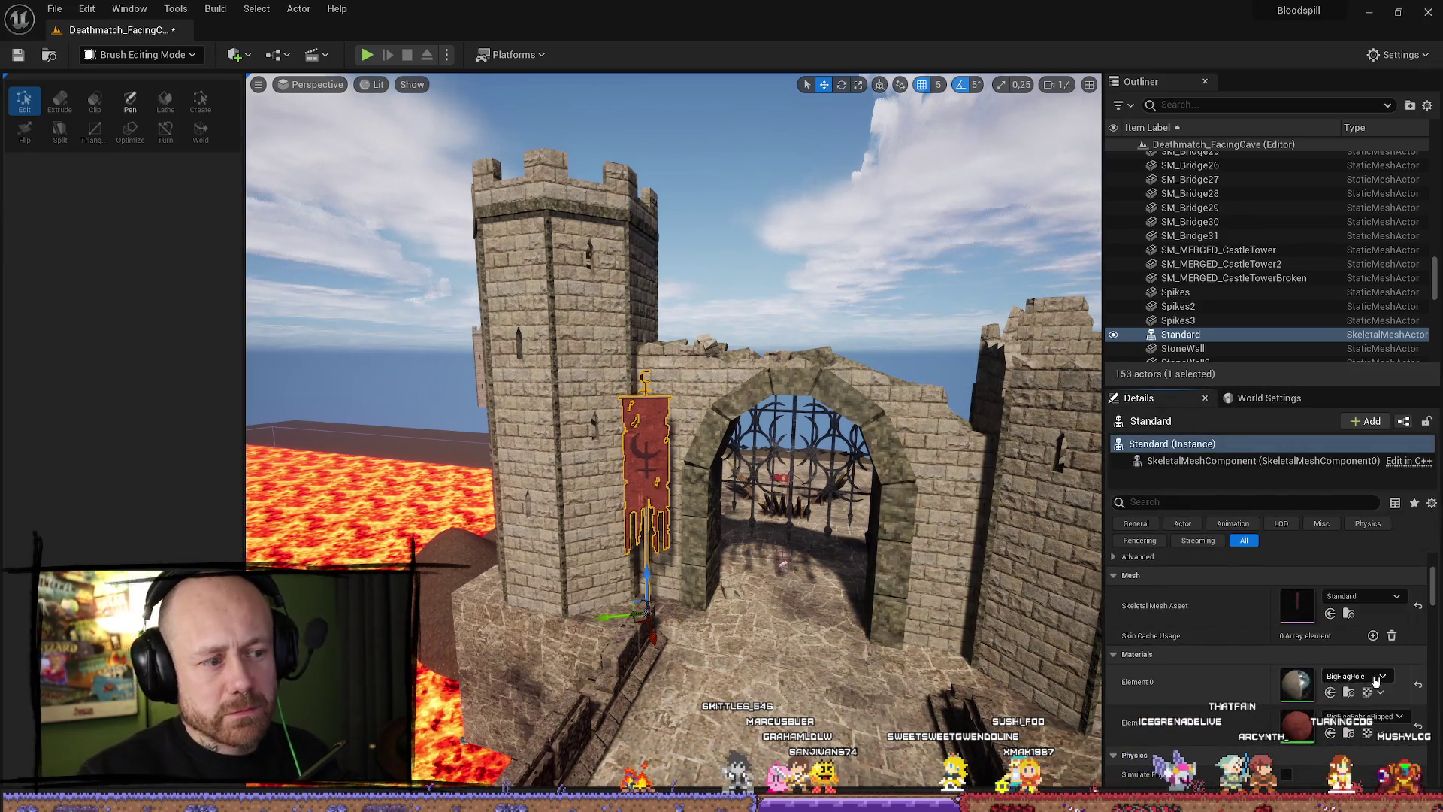
left_click(1395, 727)
Set the fabric material to BigFlagFabricCaptureBlue, then switch it to BigFlagFabricCaptureRed.
left_click(1392, 720)
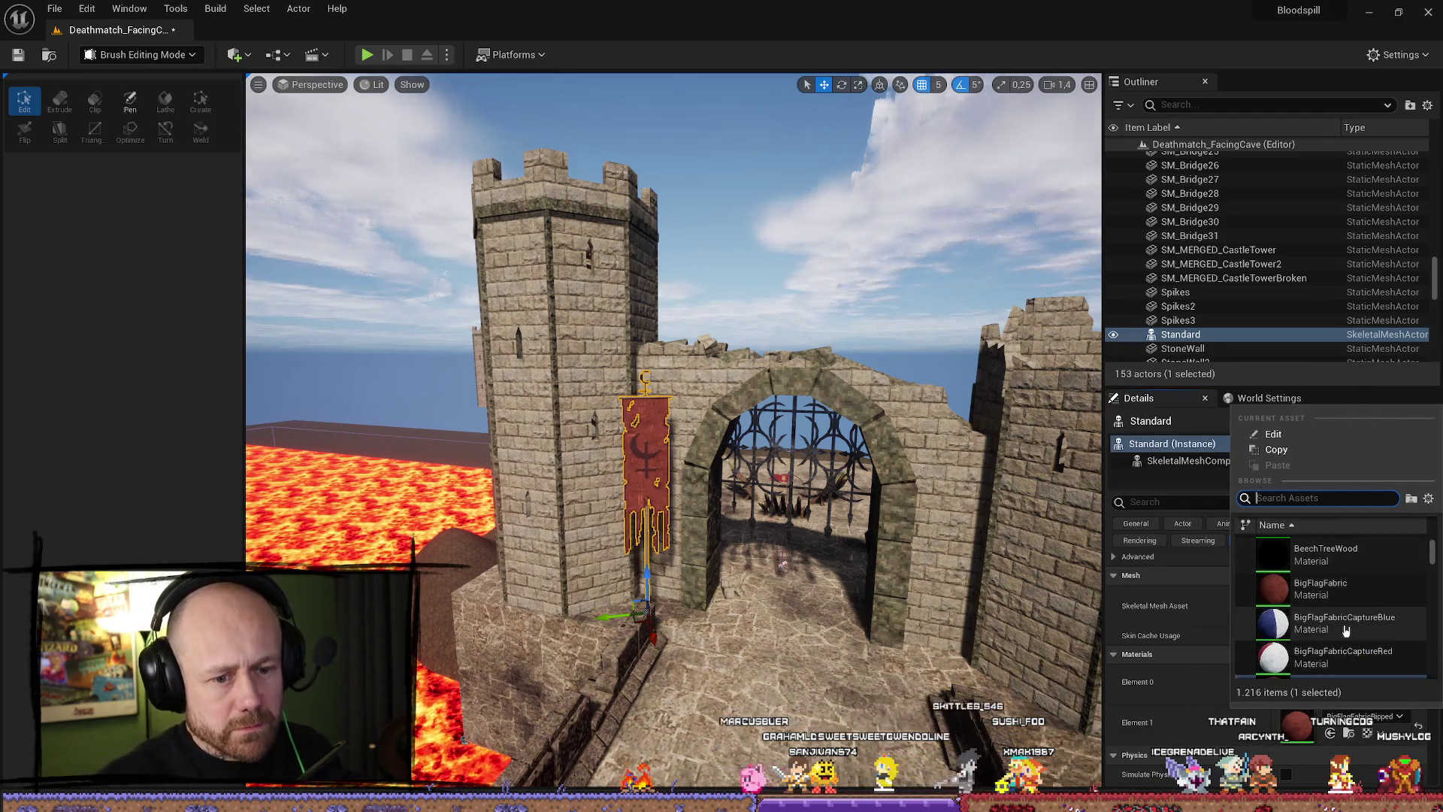
left_click(1384, 635)
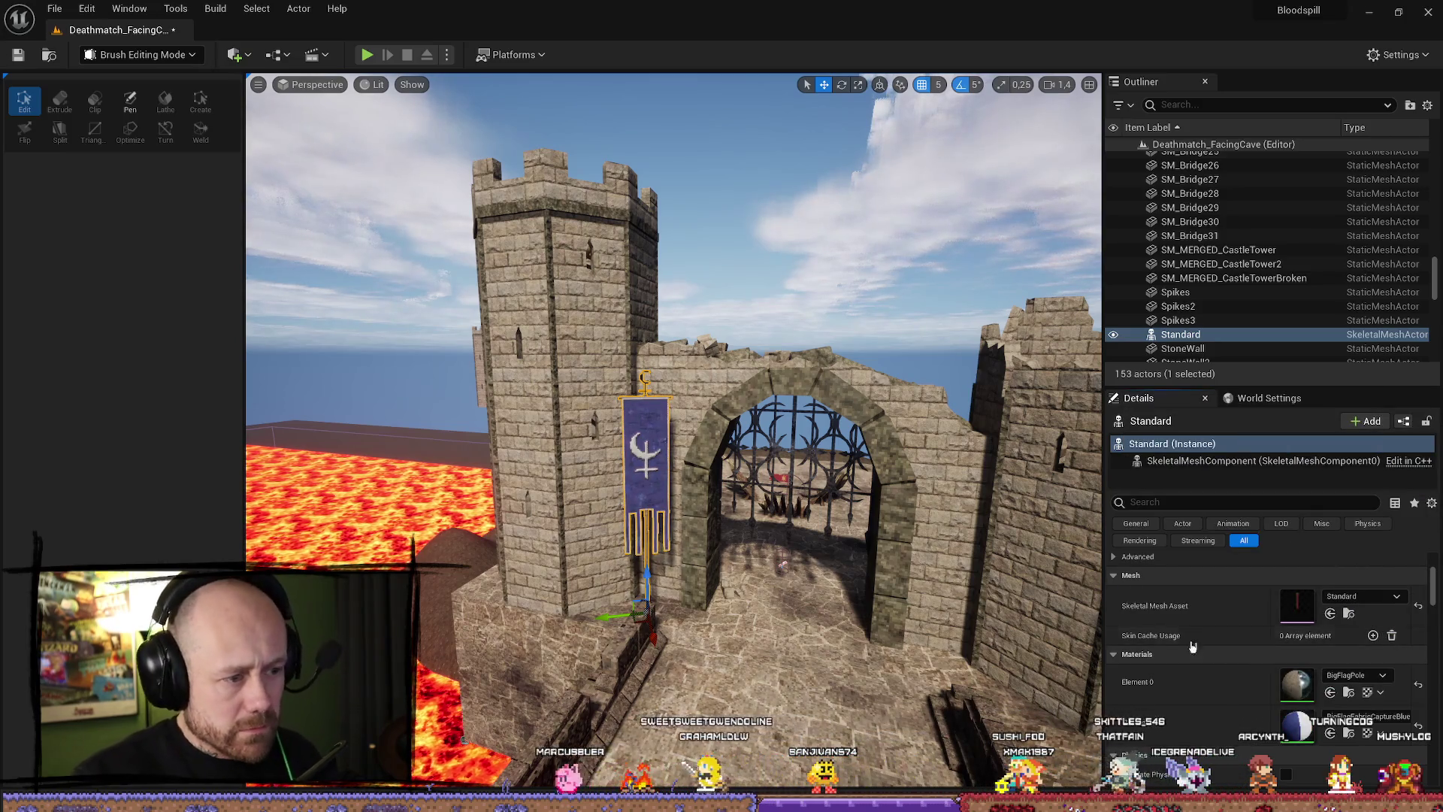
scroll(1202, 639, "down", 2)
left_click(1379, 671)
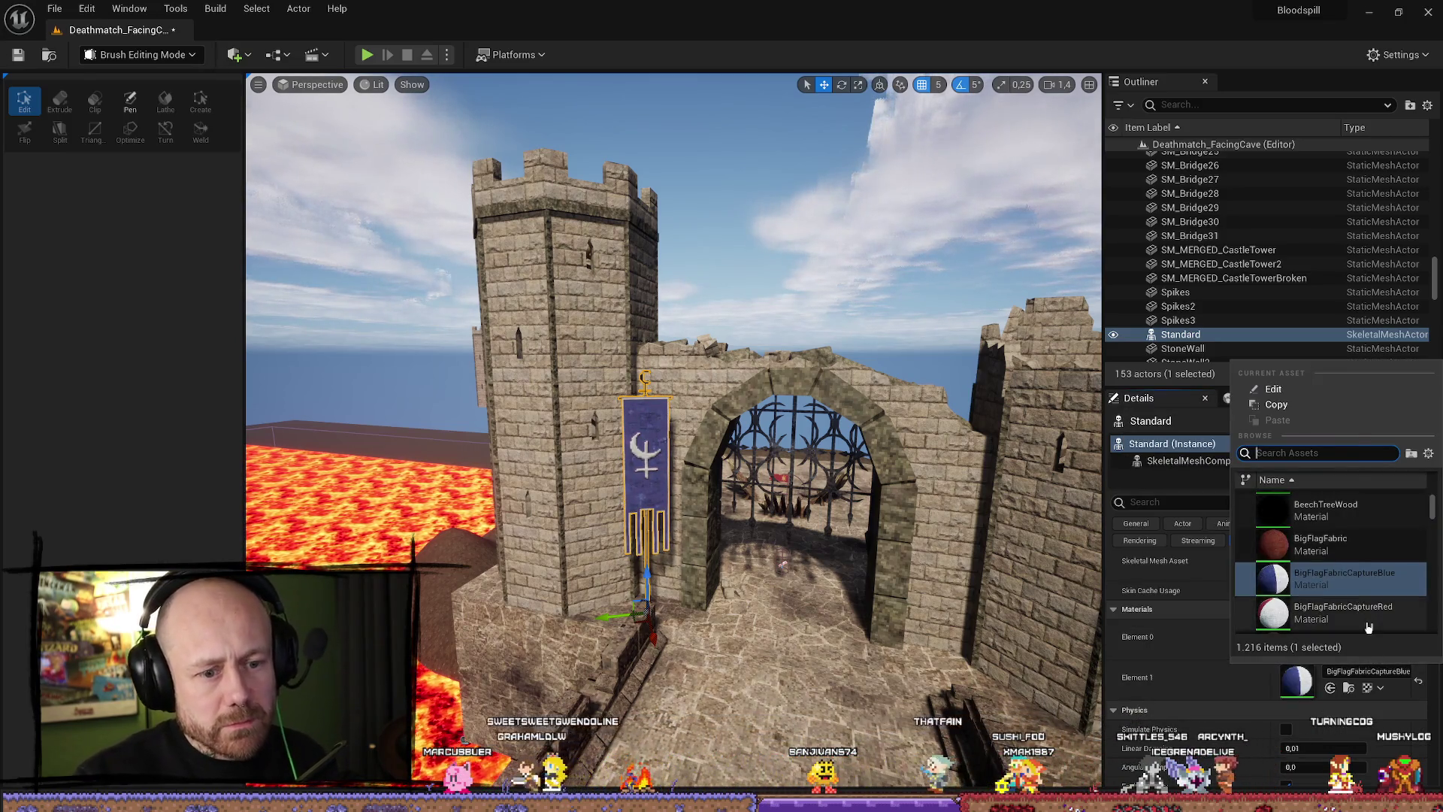
left_click(1368, 626)
left_click(835, 627)
mouse_move(834, 627)
left_mouse_down()
mouse_move(766, 537)
mouse_move(699, 528)
mouse_move(744, 526)
mouse_move(729, 526)
mouse_move(733, 493)
left_mouse_up()
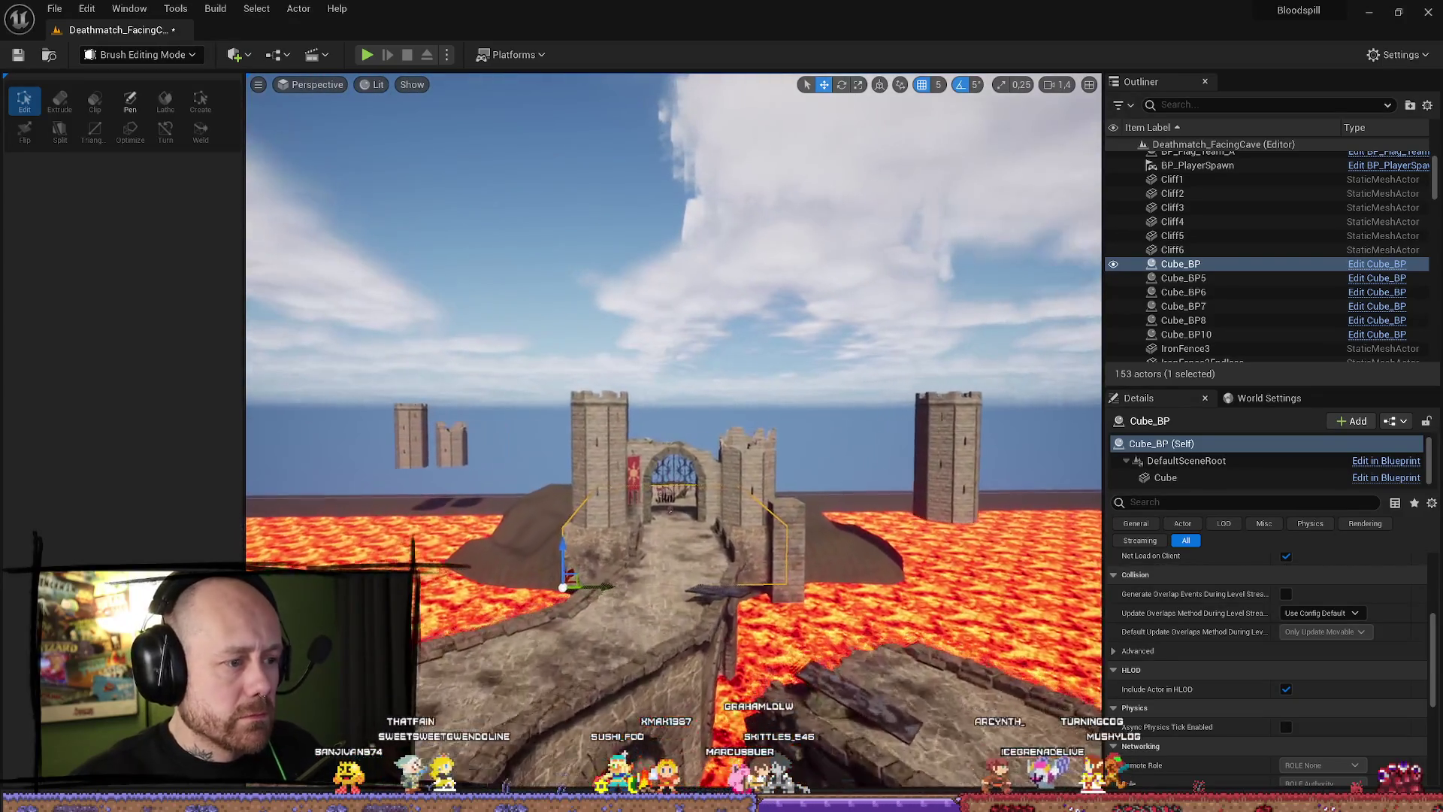
Select the Standard banner beside the gate and delete it from the level.
mouse_move(630, 421)
left_mouse_down()
mouse_move(630, 383)
mouse_move(516, 600)
left_mouse_up()
left_click(630, 384)
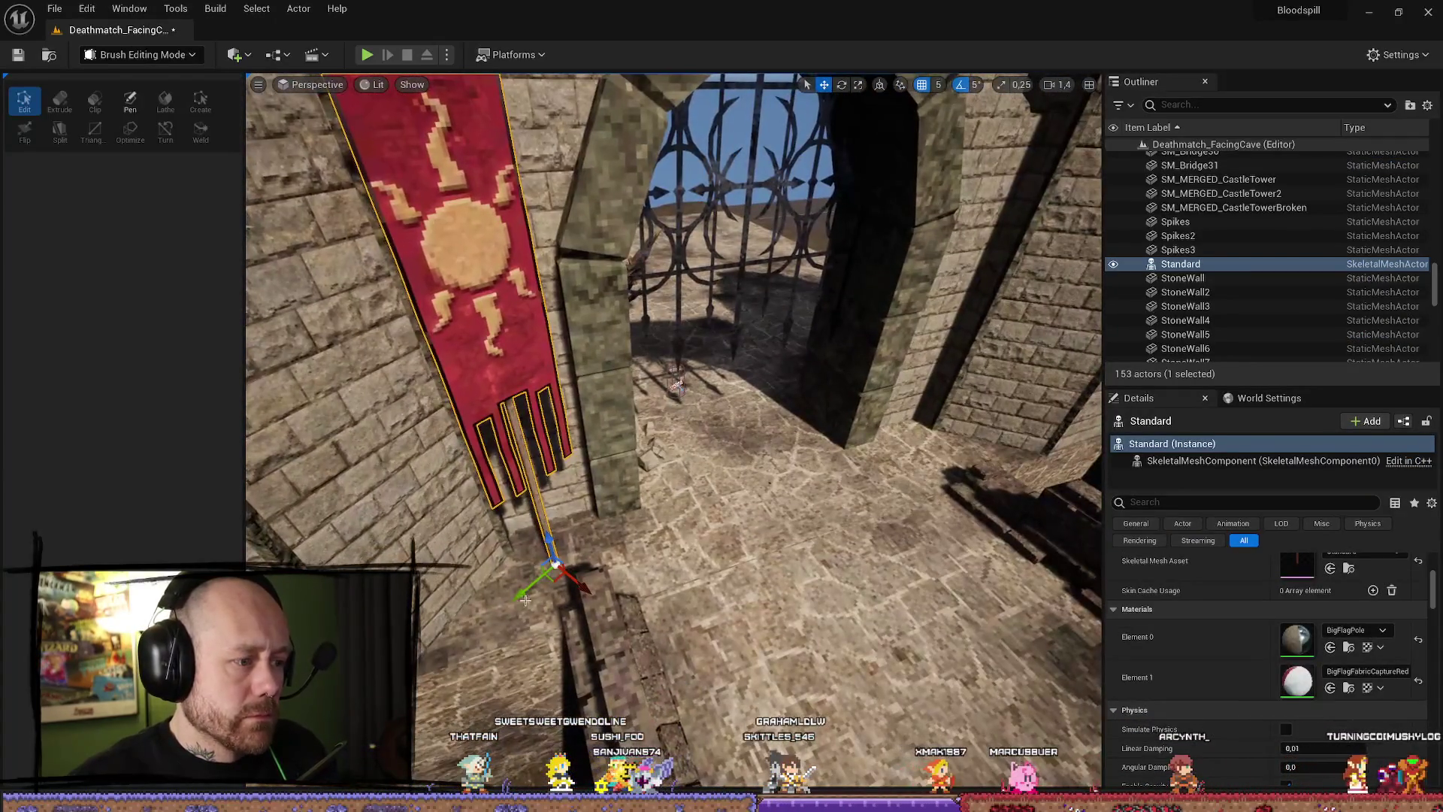
left_click_drag(701, 599, 665, 583)
left_click(665, 582)
scroll(665, 582, "down", 5)
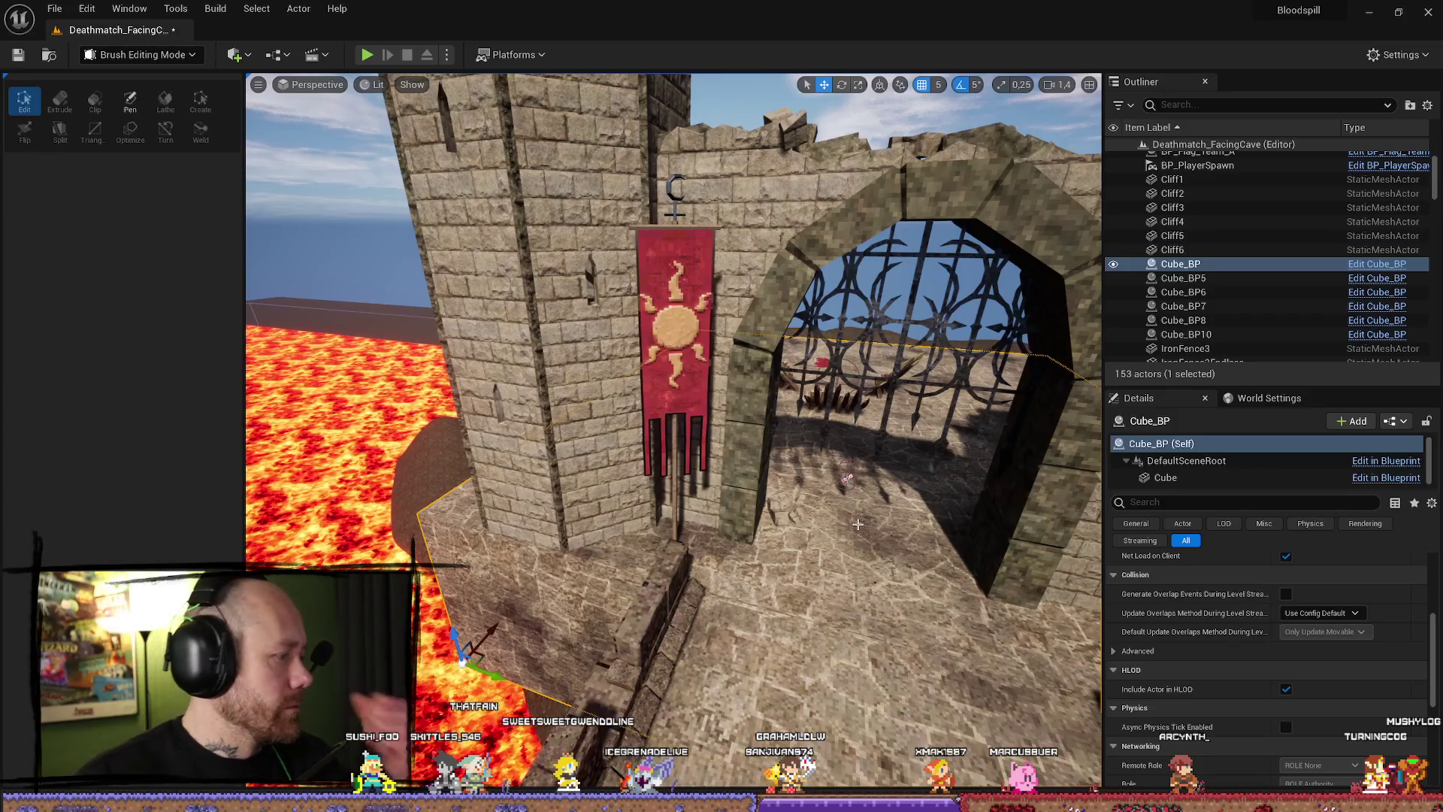
key("ctrl+z")
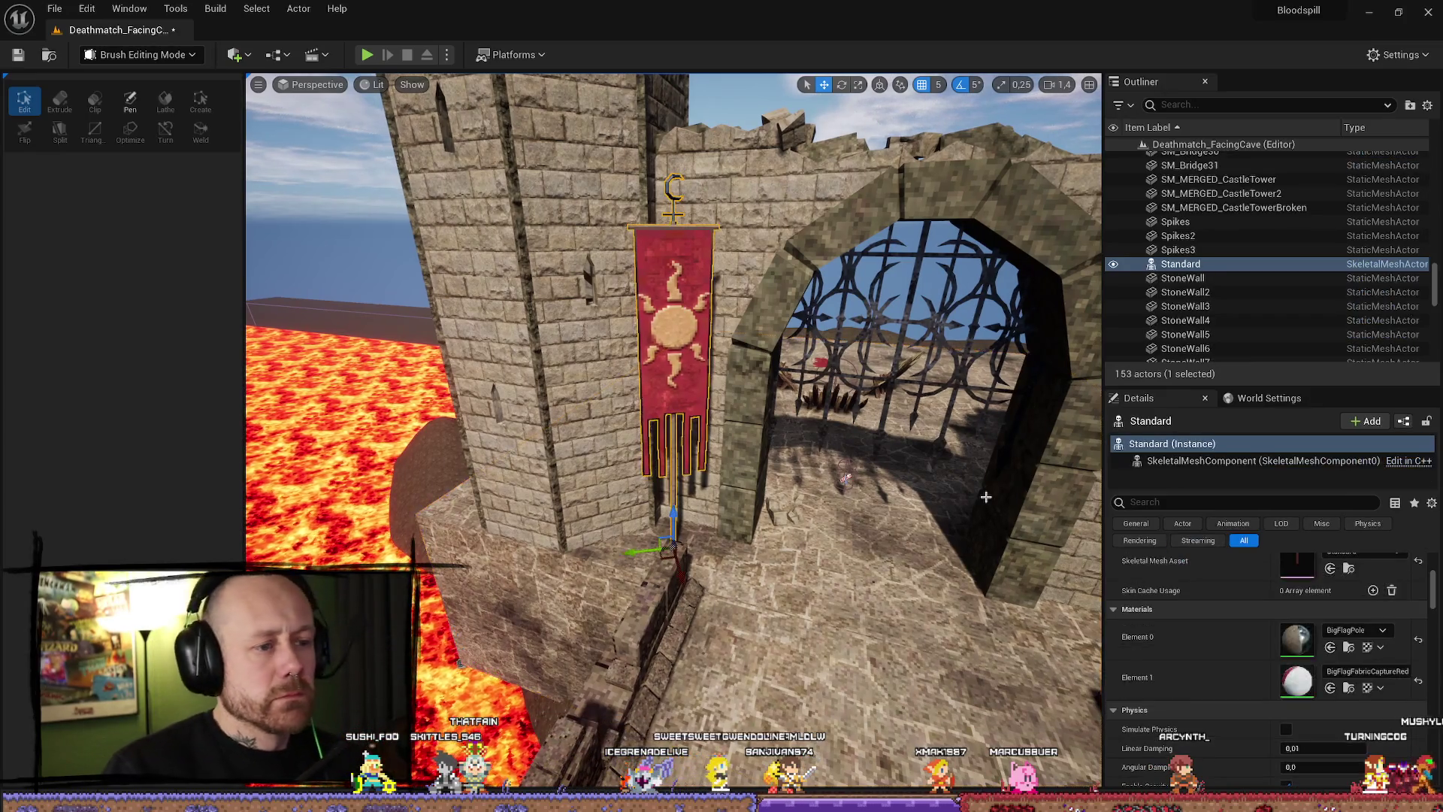
key("Delete")
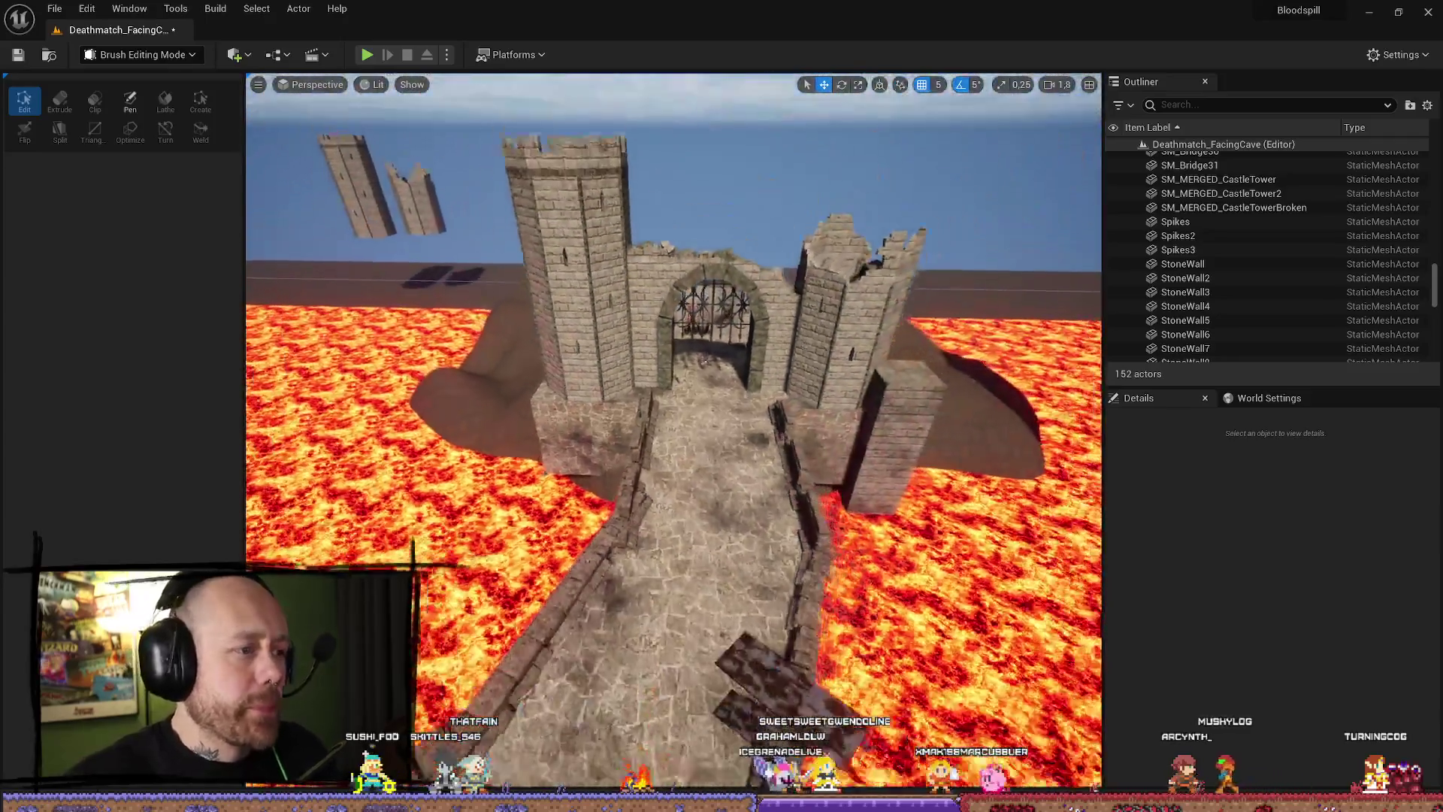
mouse_move(673, 436)
left_mouse_down()
mouse_move(601, 439)
mouse_move(601, 417)
mouse_move(511, 424)
mouse_move(519, 474)
mouse_move(519, 421)
mouse_move(500, 428)
mouse_move(957, 513)
left_mouse_up()
scroll(514, 432, "up", 2)
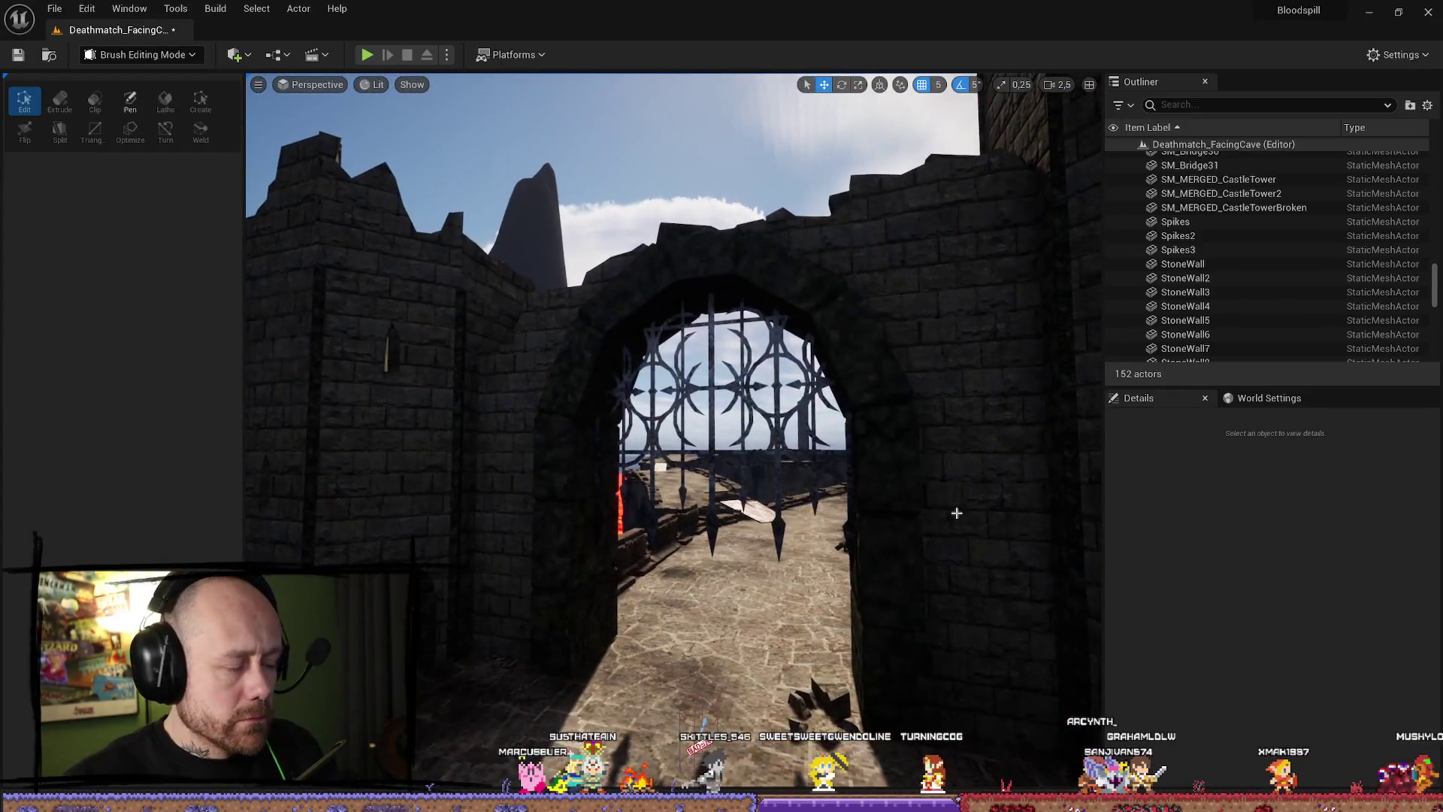
Save all modified files of the Deathmatch_FacingCave level with File > Save All.
left_click(57, 12)
left_click(154, 182)
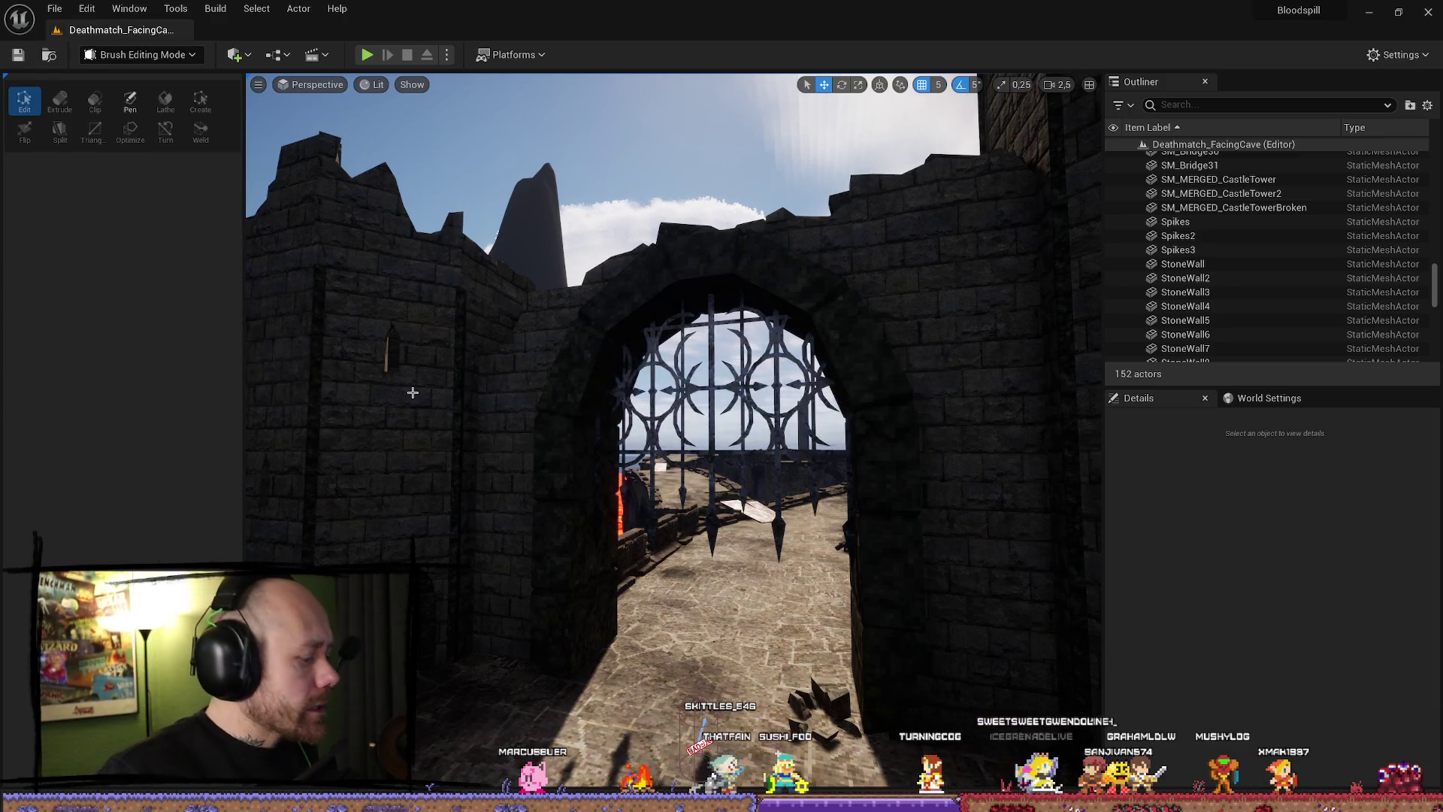
left_click_drag(631, 531, 754, 463)
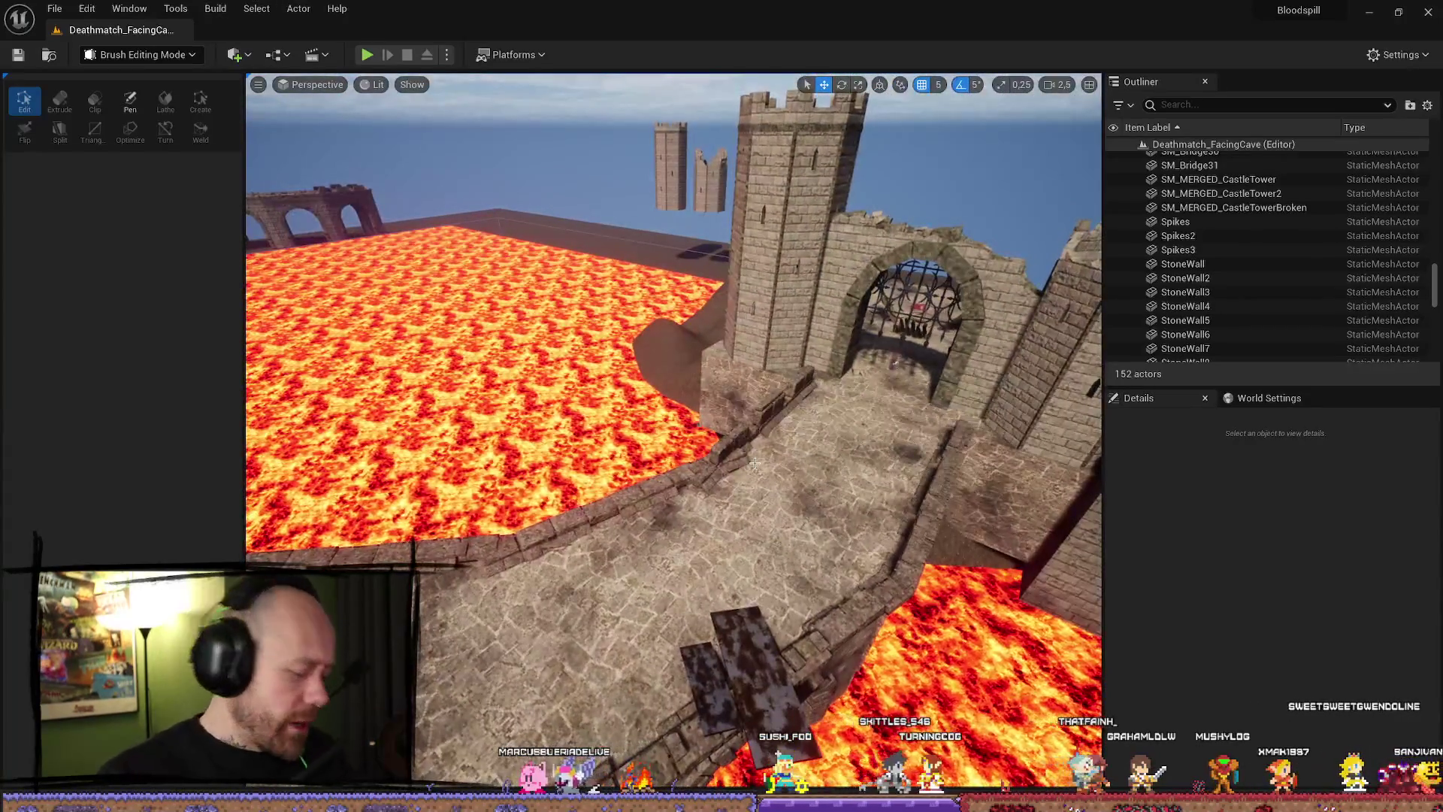
Skip the music track, switch to the browser, then return to view the castle gate.
key("XF86AudioNext")
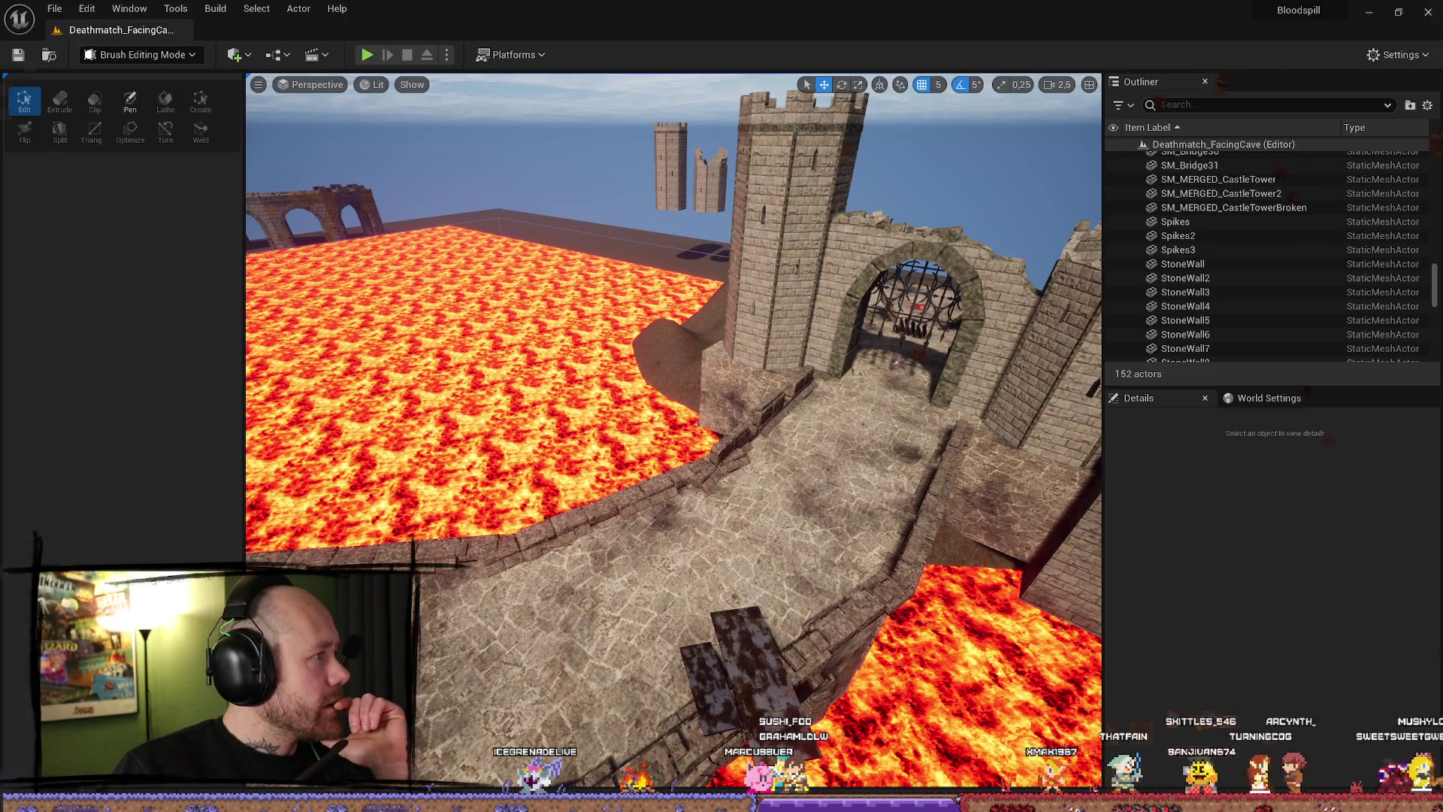
key("alt+Tab")
key("alt+Tab")
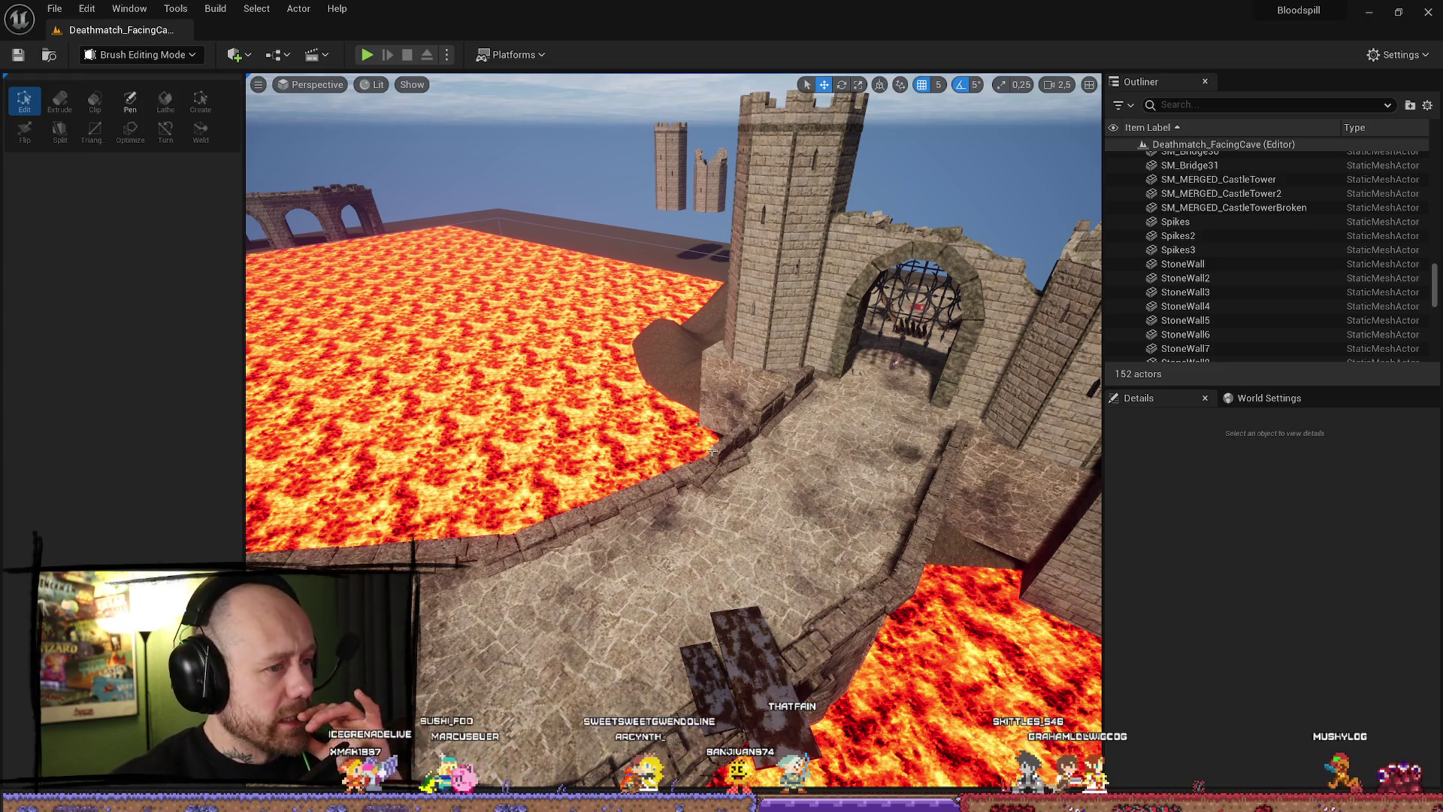
left_click_drag(676, 376, 676, 376)
left_click_drag(665, 530, 665, 531)
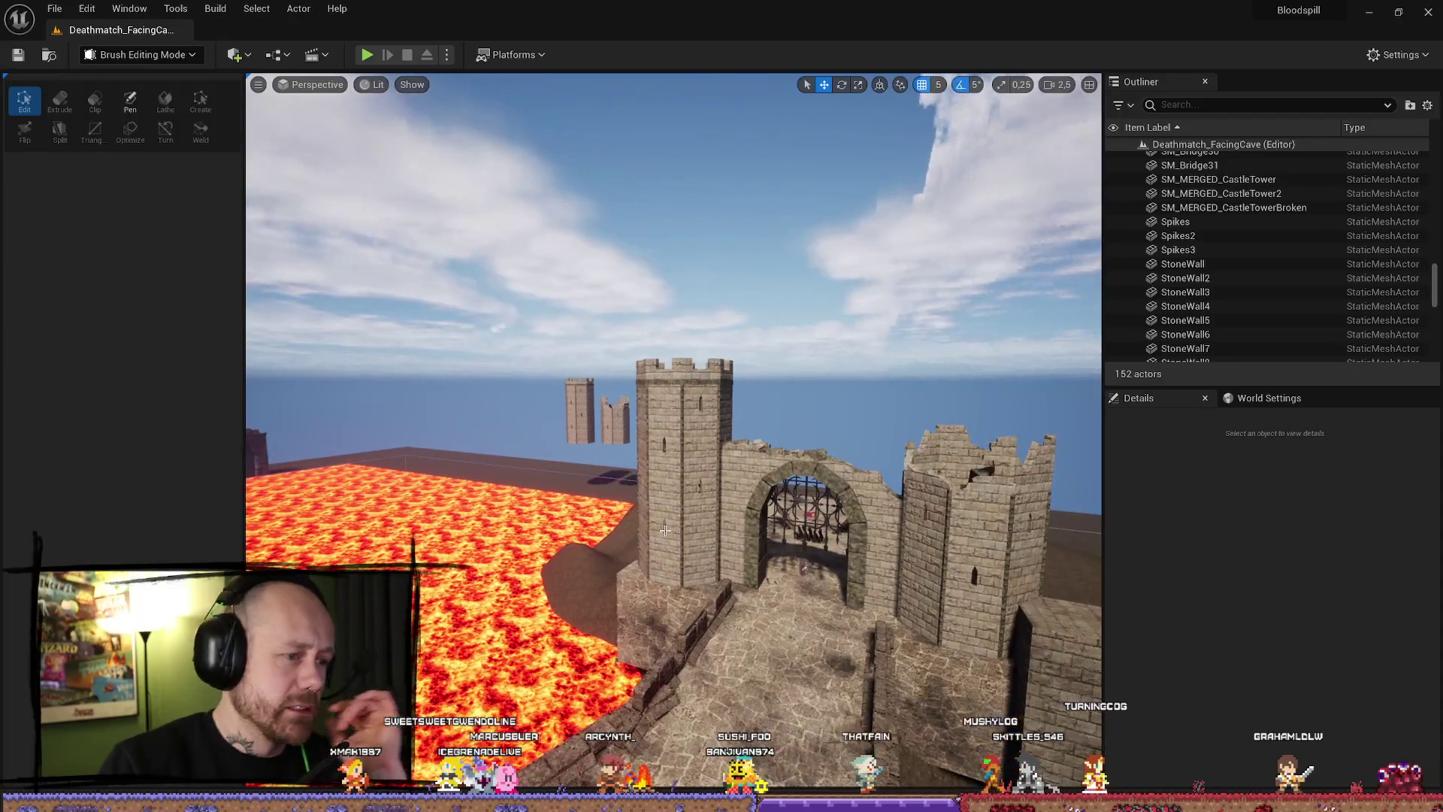